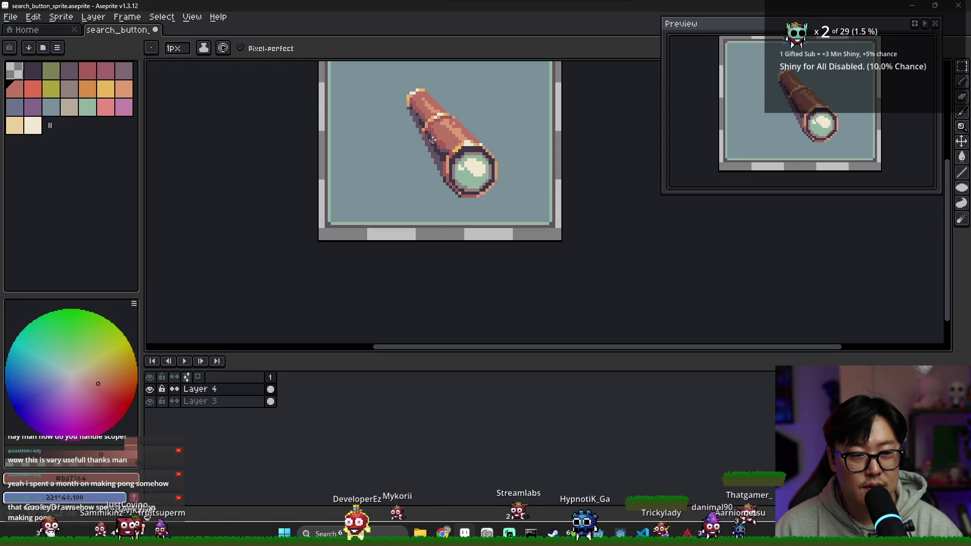
# - Pick the dark purple outline colour and alternate between pencil and eraser on the sprite
pyautogui.scroll(2, 433, 140)
pyautogui.press('e')
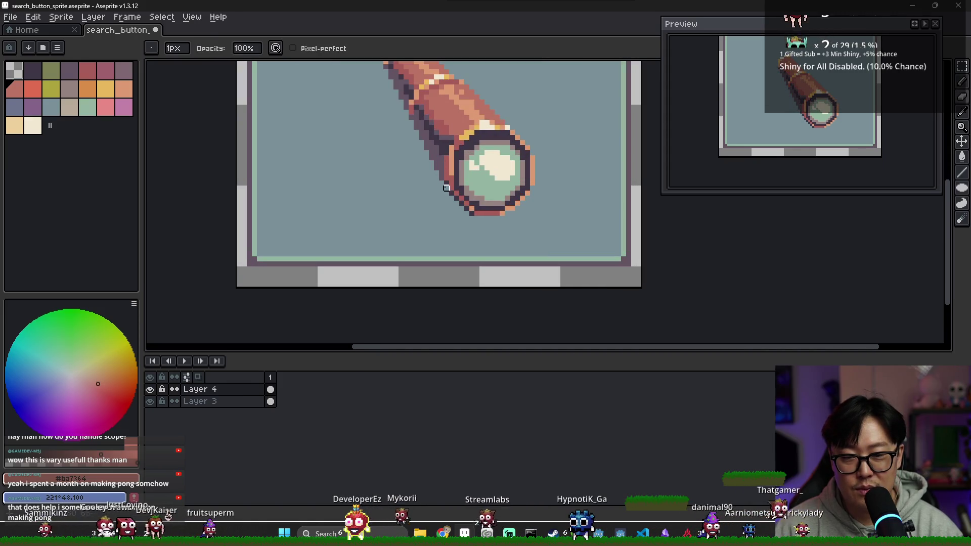
pyautogui.press('b')
pyautogui.keyDown('alt'); pyautogui.click(446, 184); pyautogui.keyUp('alt')
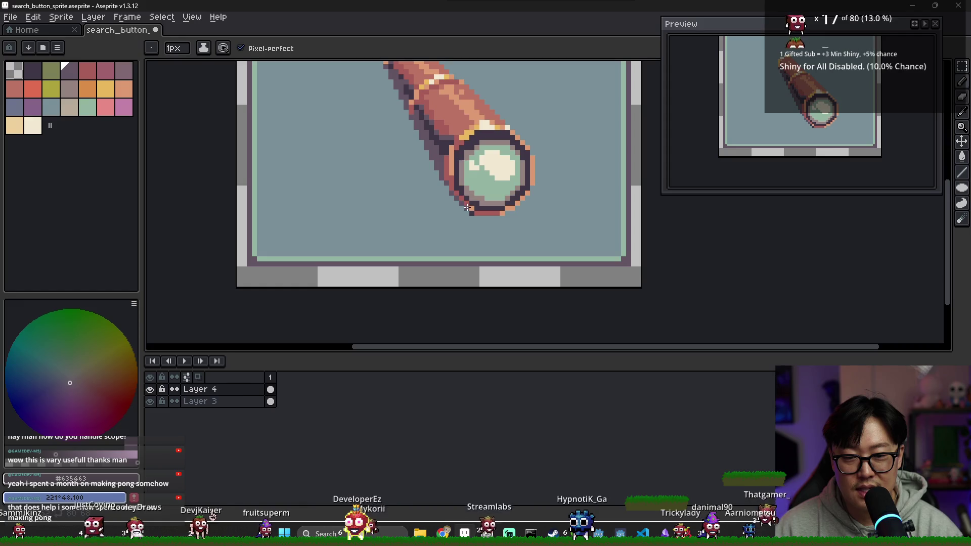
pyautogui.scroll(-4, 515, 205)
pyautogui.scroll(2, 458, 141)
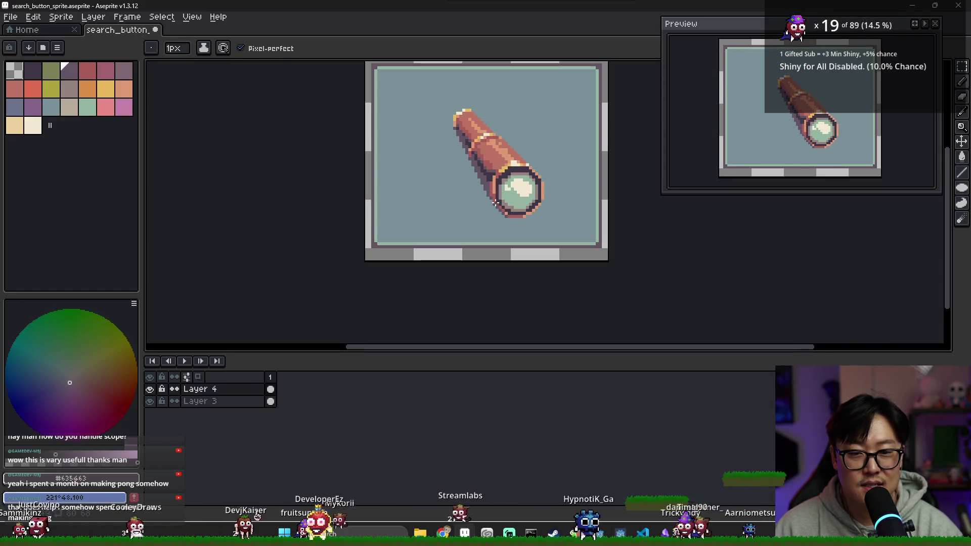
pyautogui.press('e')
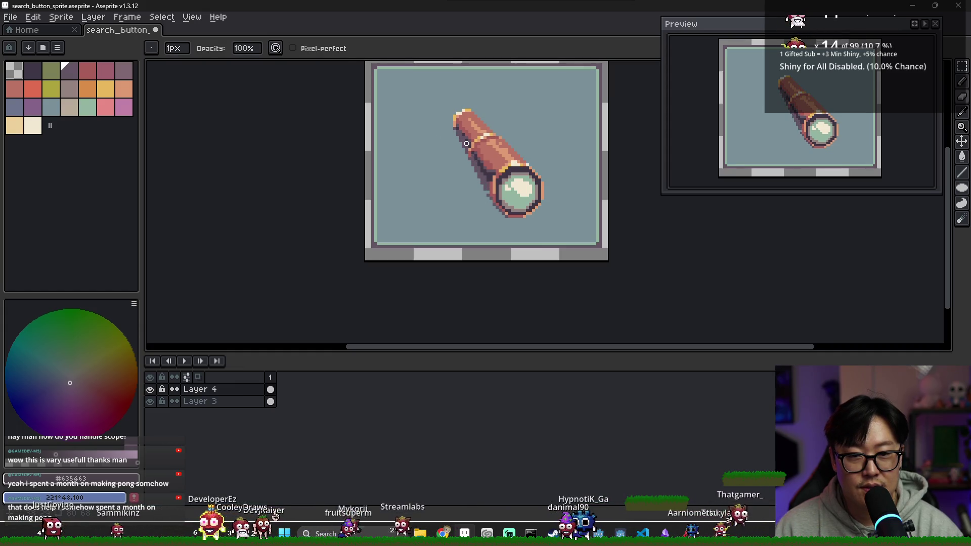
pyautogui.press('alt')
pyautogui.scroll(2, 509, 192)
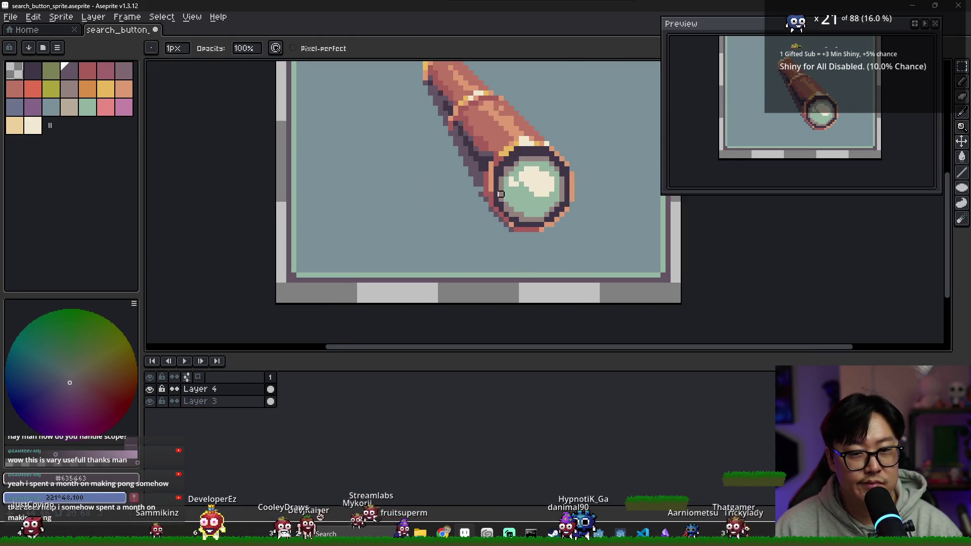
pyautogui.scroll(-2, 493, 185)
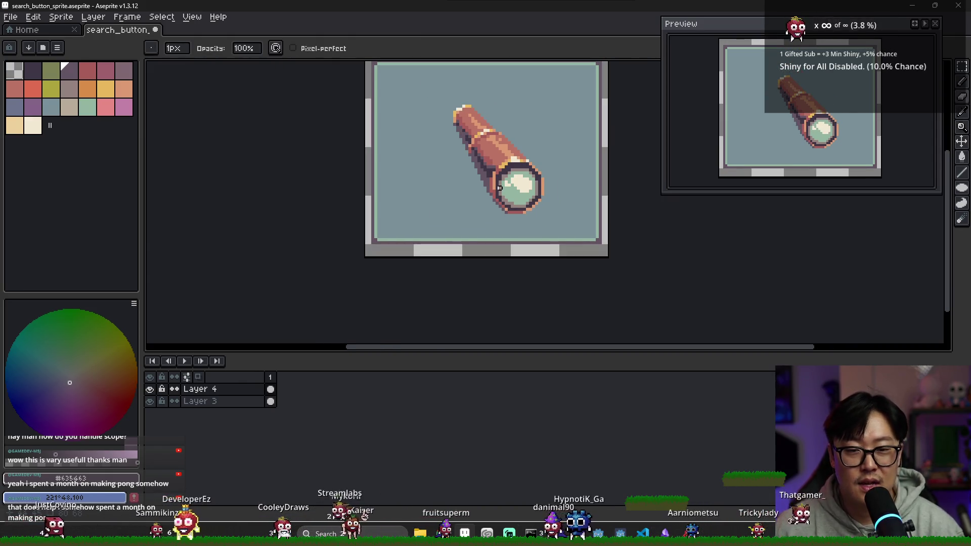
pyautogui.scroll(-3, 500, 187)
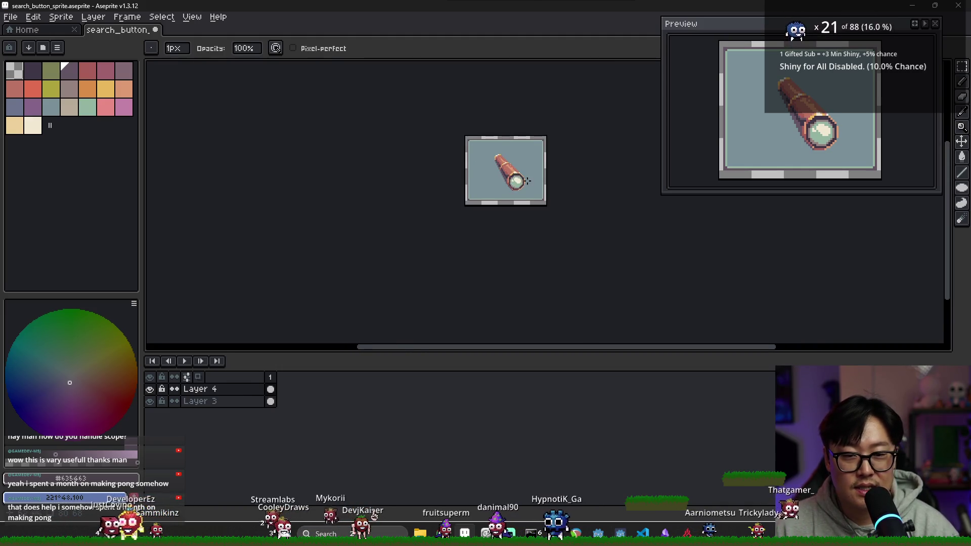
pyautogui.scroll(2, 528, 181)
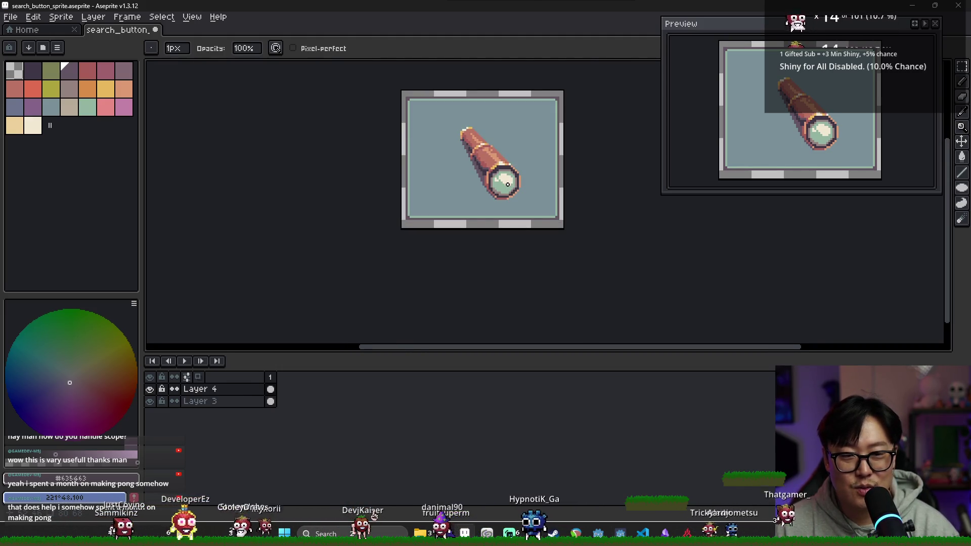
pyautogui.scroll(1, 508, 183)
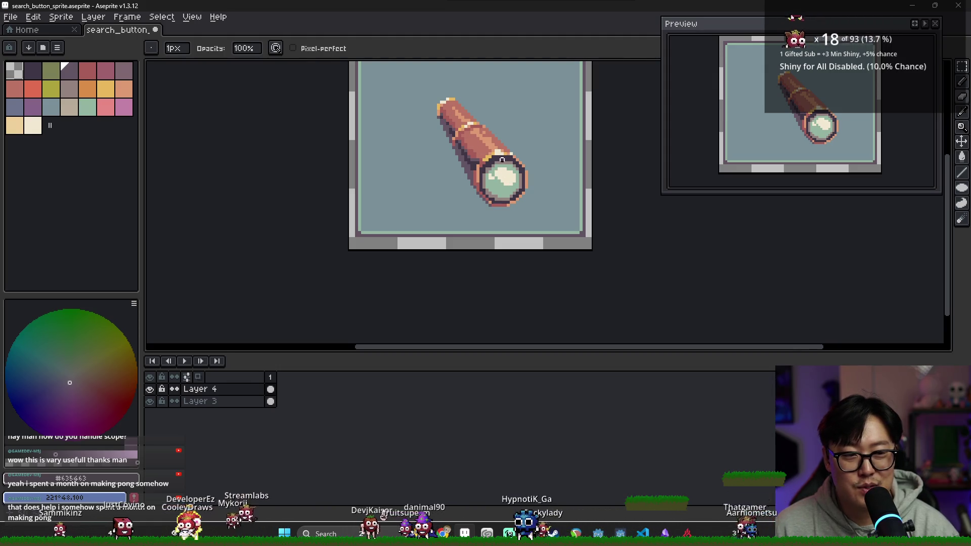
pyautogui.scroll(-3, 490, 193)
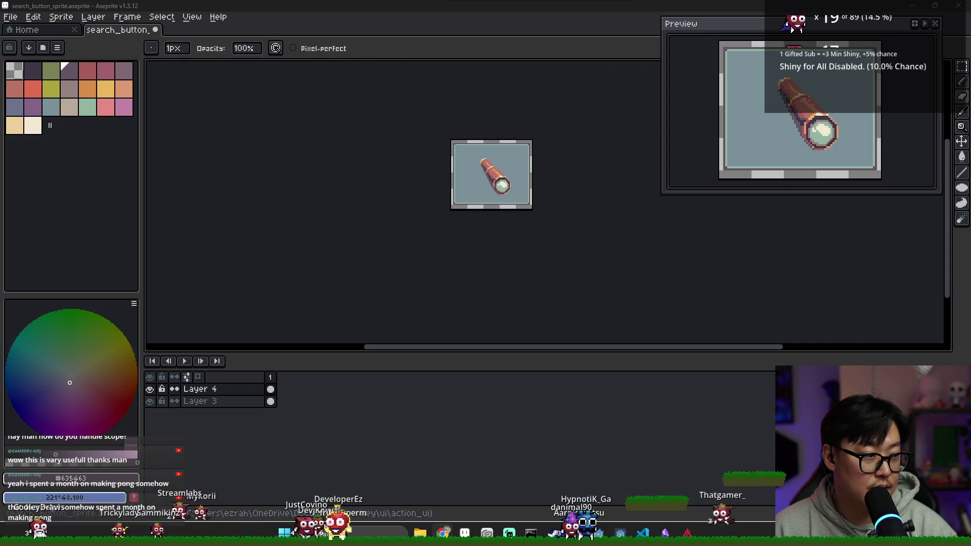
# - Compare against the collapsible telescope spyglass photos, then recolour the telescope's upper-left outline
pyautogui.hotkey('alt', 'Tab')
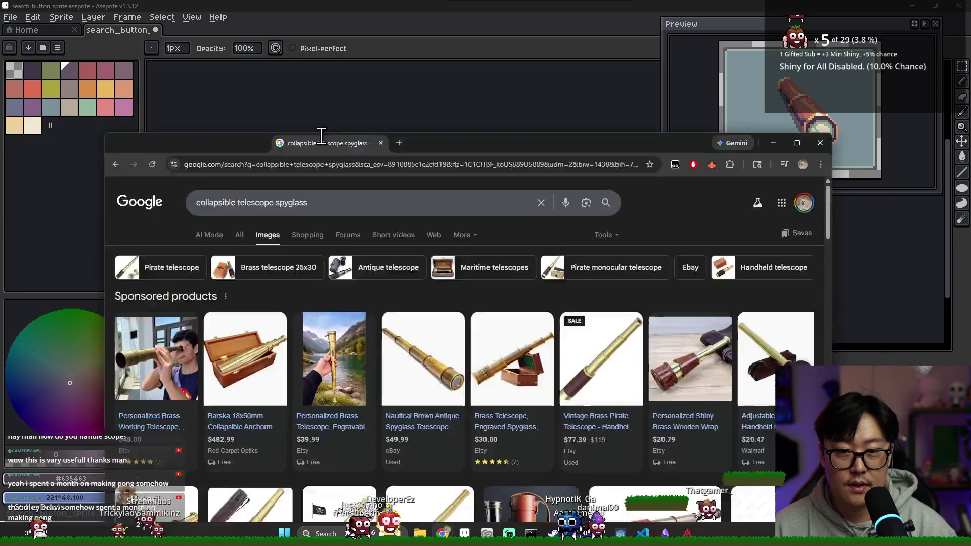
pyautogui.scroll(-3, 465, 235)
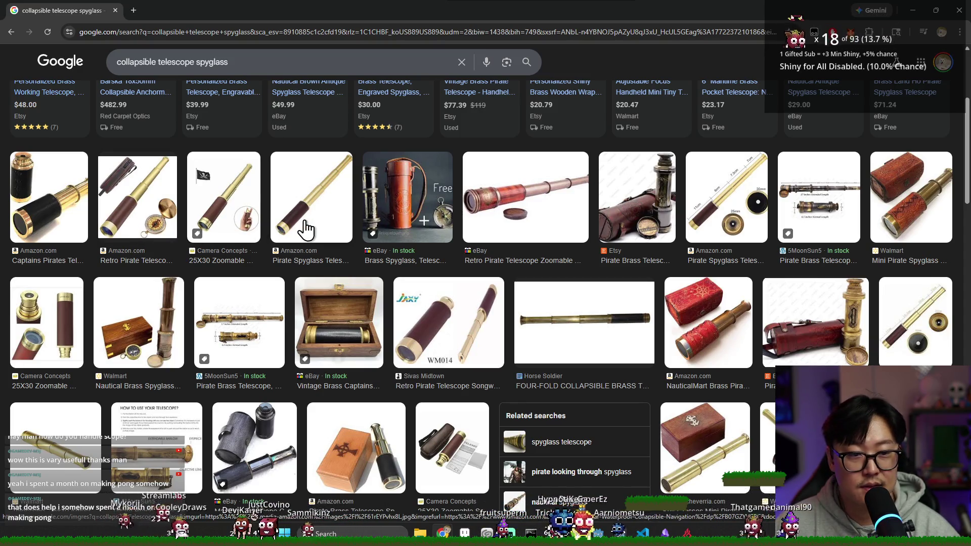
pyautogui.hotkey('alt', 'Tab')
pyautogui.hotkey('alt', 'Tab')
pyautogui.hotkey('alt', 'Tab')
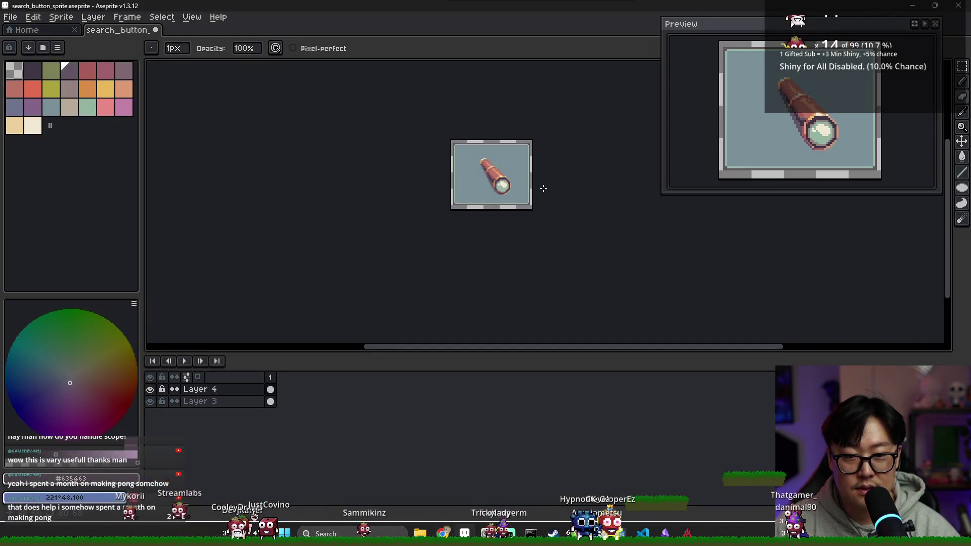
pyautogui.scroll(4, 487, 163)
pyautogui.hotkey('alt', 'Tab')
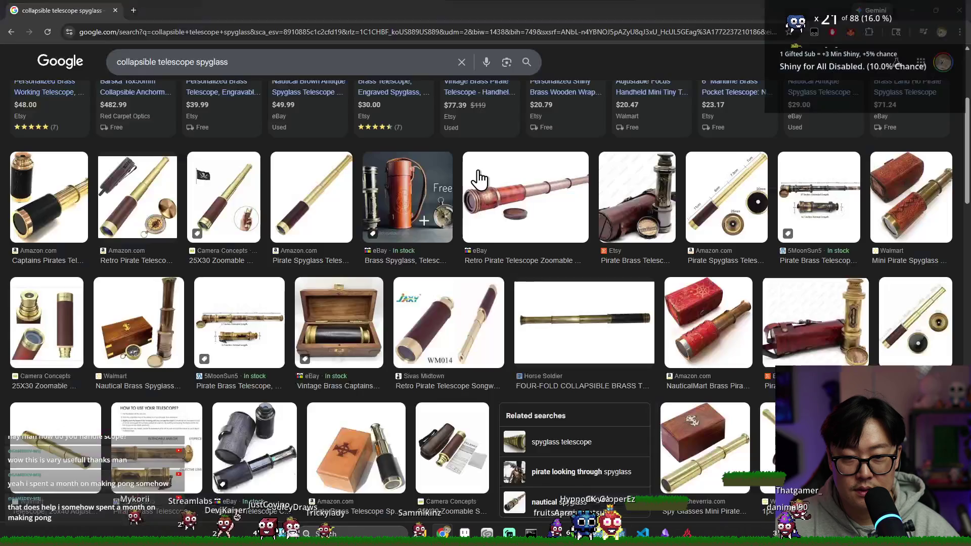
pyautogui.hotkey('alt', 'Tab')
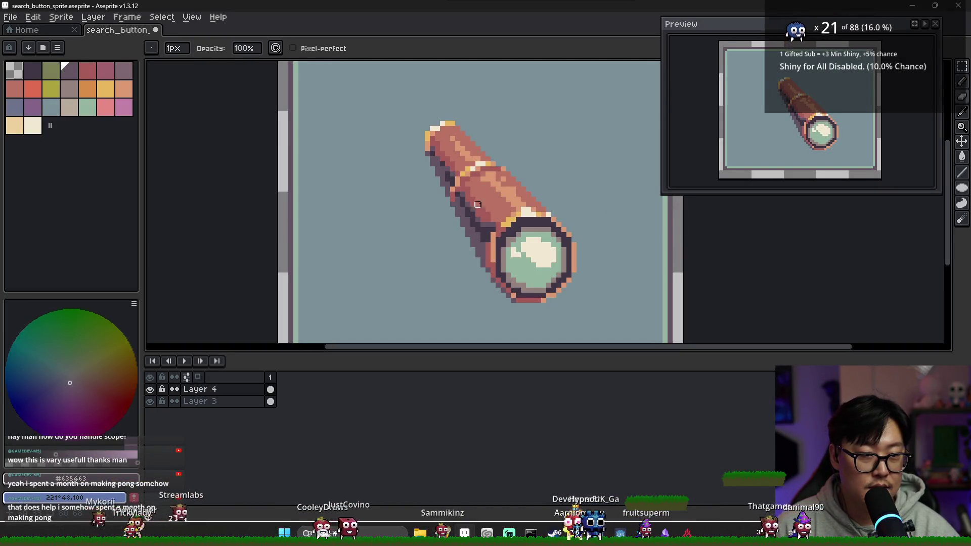
pyautogui.hotkey('alt', 'Tab')
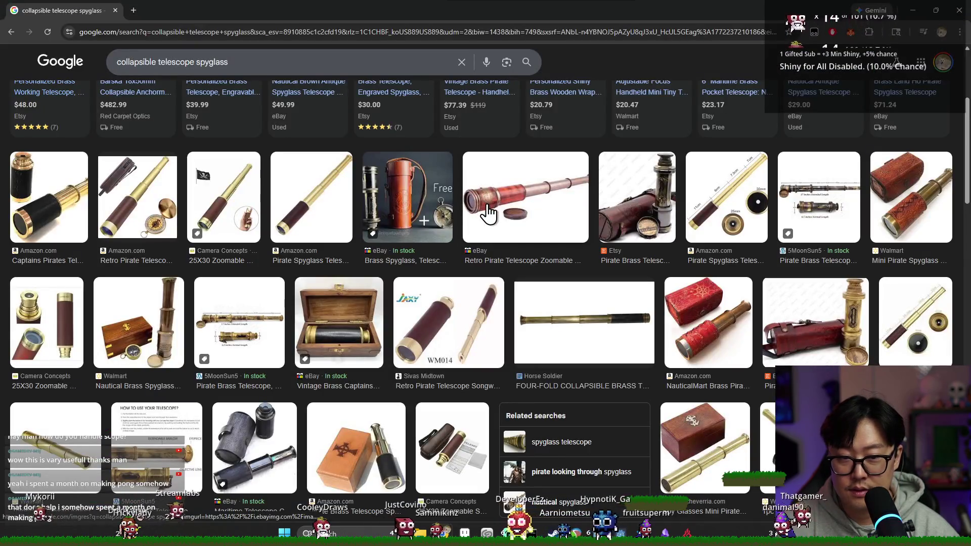
pyautogui.hotkey('alt', 'Tab')
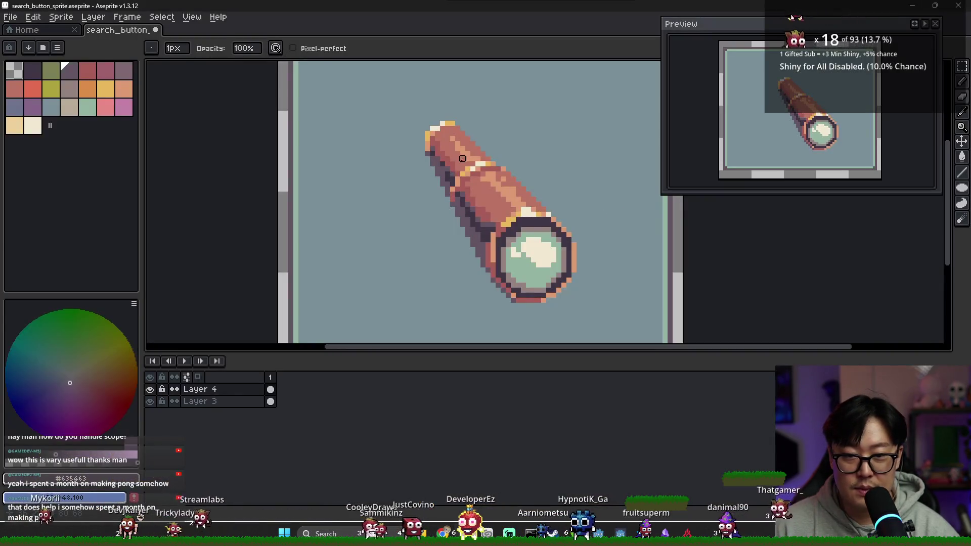
pyautogui.moveTo(452, 184); pyautogui.dragTo(427, 154)
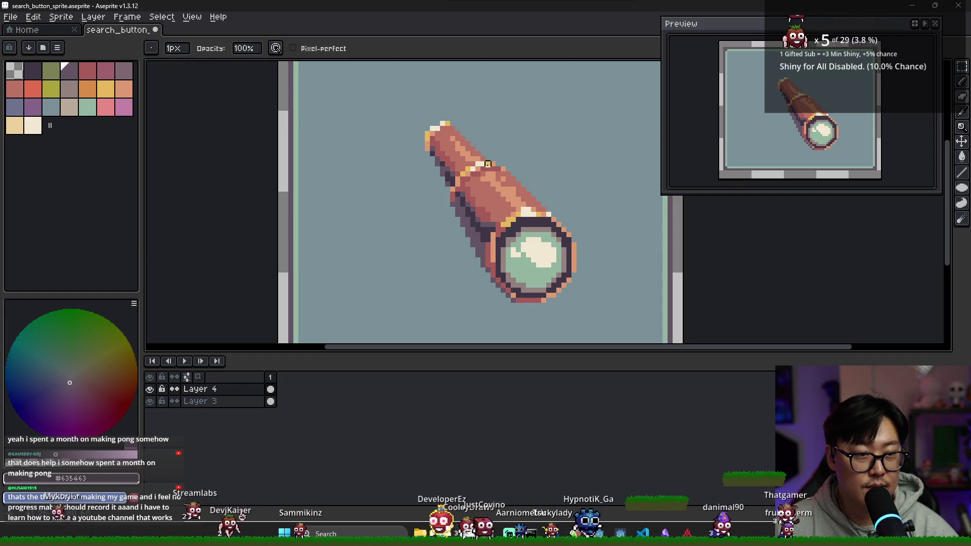
# - Redraw the telescope's upper-left outline in dark purple and a darker shade
pyautogui.scroll(-4, 488, 169)
pyautogui.scroll(3, 478, 175)
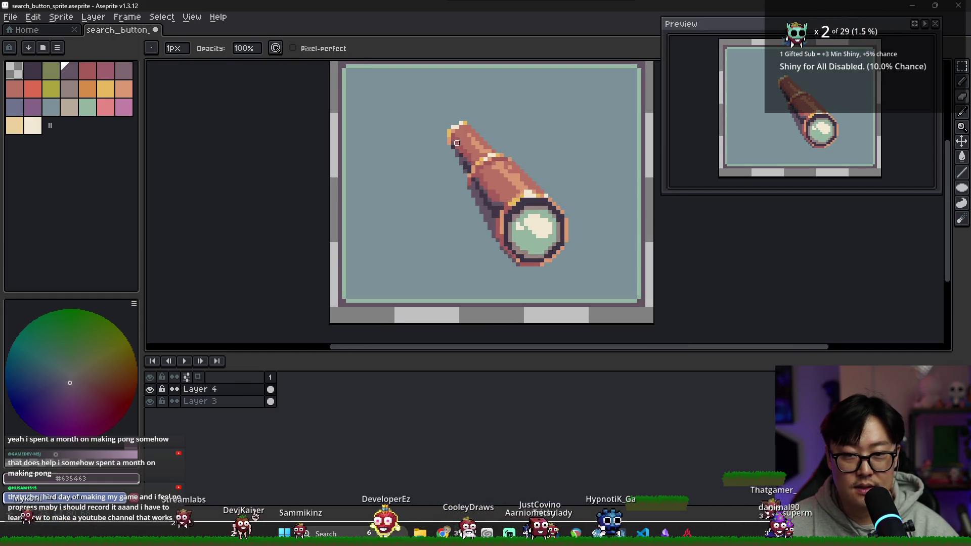
pyautogui.press('i')
pyautogui.click(456, 130)
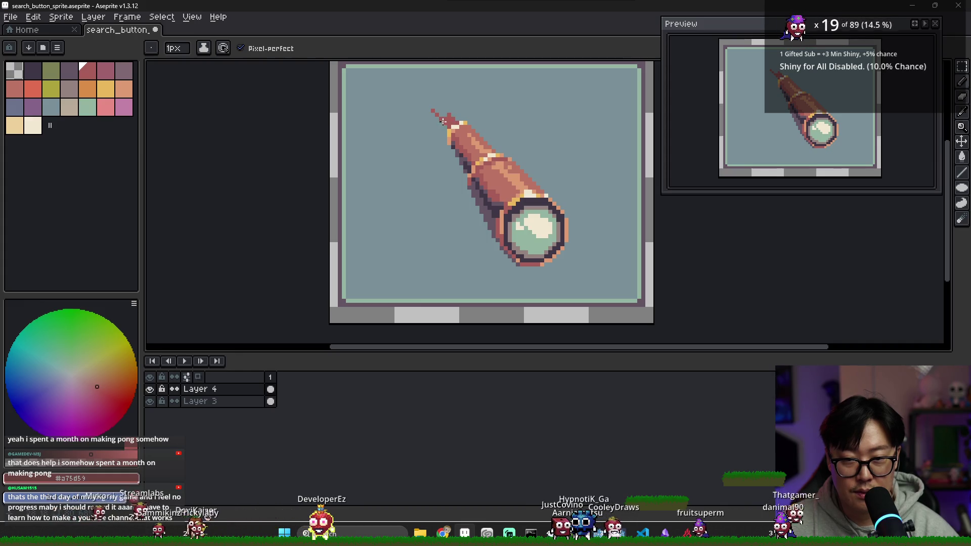
pyautogui.press('e')
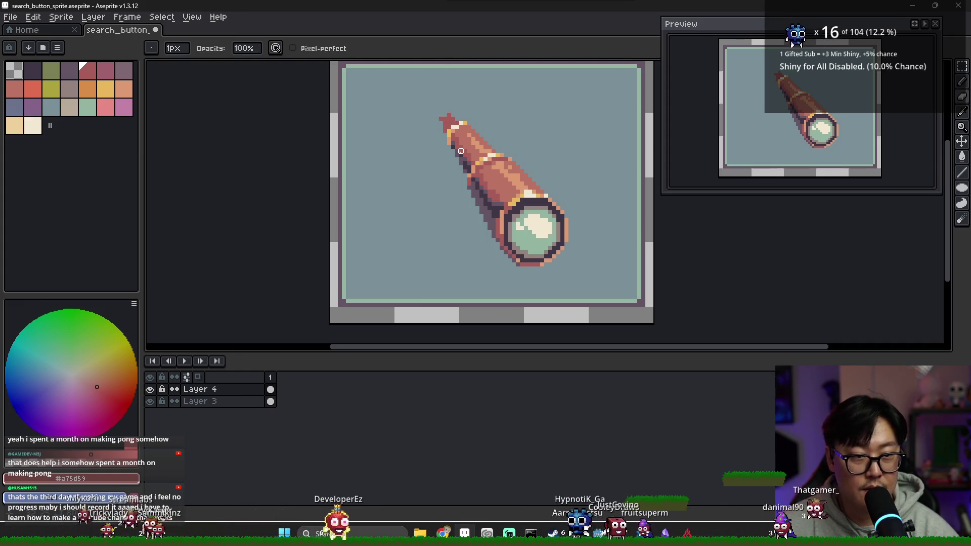
pyautogui.scroll(1, 439, 126)
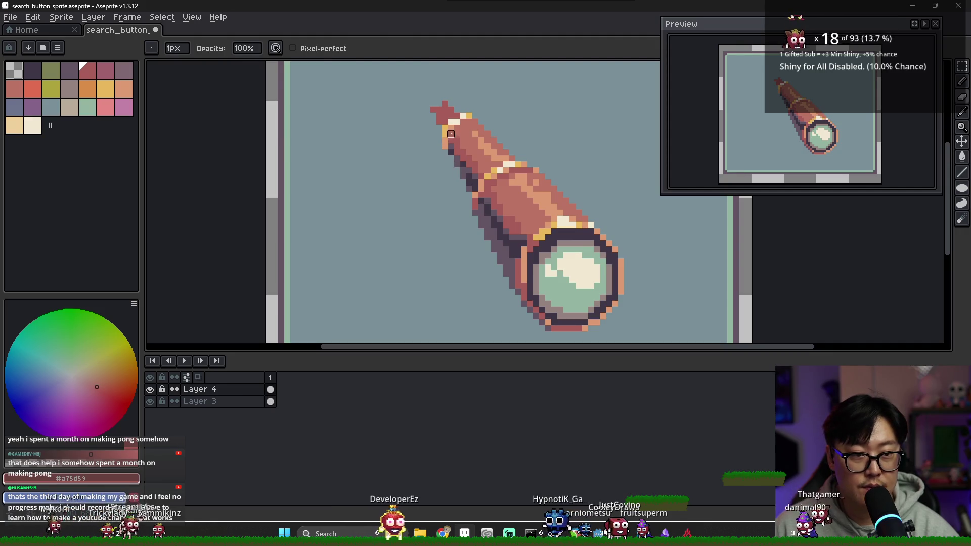
pyautogui.scroll(1, 458, 144)
pyautogui.keyDown('alt'); pyautogui.click(426, 97); pyautogui.keyUp('alt')
pyautogui.press('b')
pyautogui.moveTo(426, 97)
pyautogui.mouseDown()
pyautogui.moveTo(418, 105)
pyautogui.moveTo(406, 75)
pyautogui.moveTo(413, 91)
pyautogui.moveTo(409, 82)
pyautogui.mouseUp()
pyautogui.click(427, 95)
pyautogui.keyDown('alt'); pyautogui.click(420, 93); pyautogui.keyUp('alt')
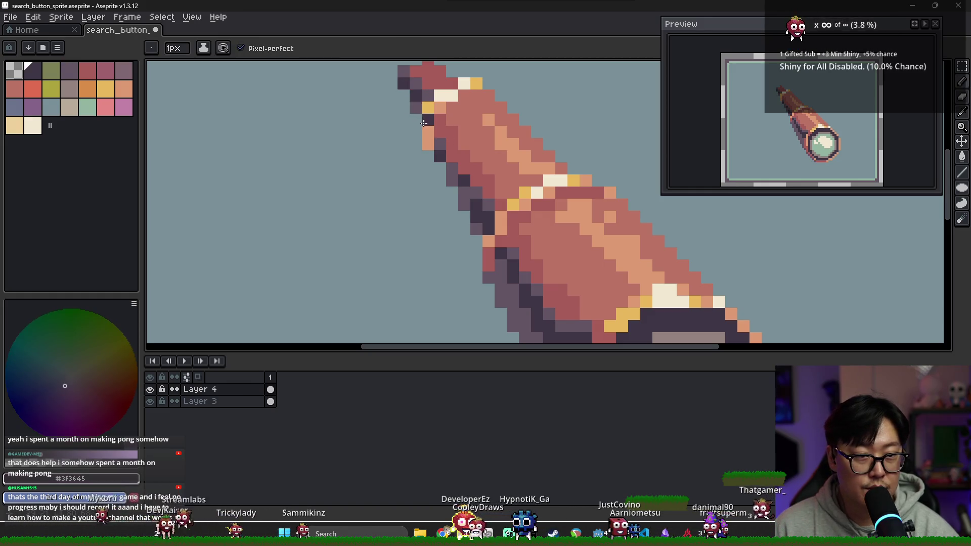
# - Extend the telescope's tip with a reddish body pixel and sample the peach highlight colour
pyautogui.scroll(-2, 413, 85)
pyautogui.keyDown('alt'); pyautogui.click(416, 75); pyautogui.keyUp('alt')
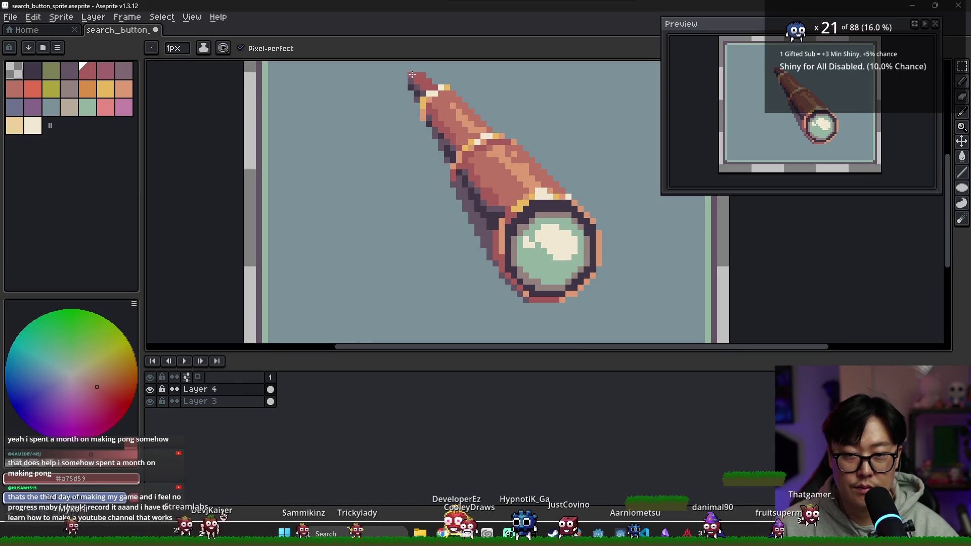
pyautogui.click(411, 68)
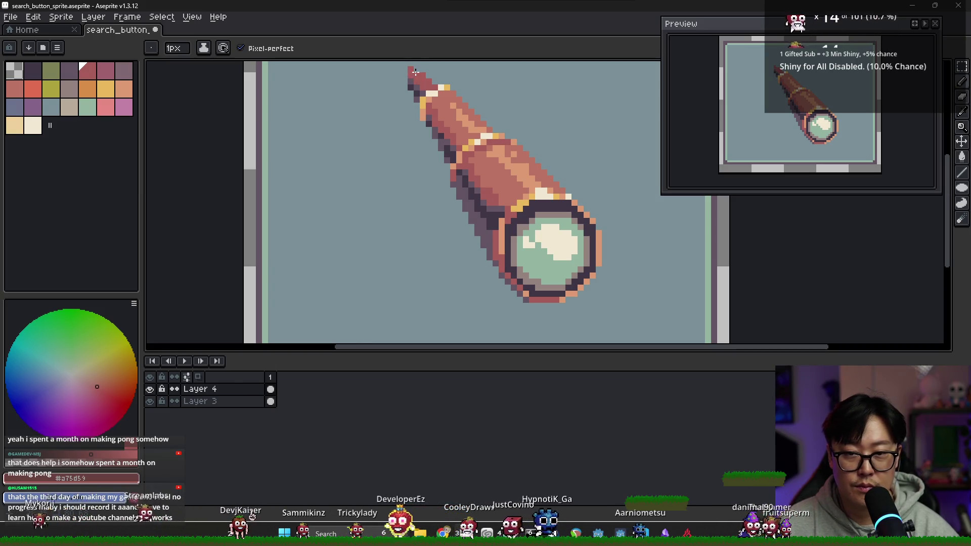
pyautogui.scroll(-3, 412, 91)
pyautogui.press('e')
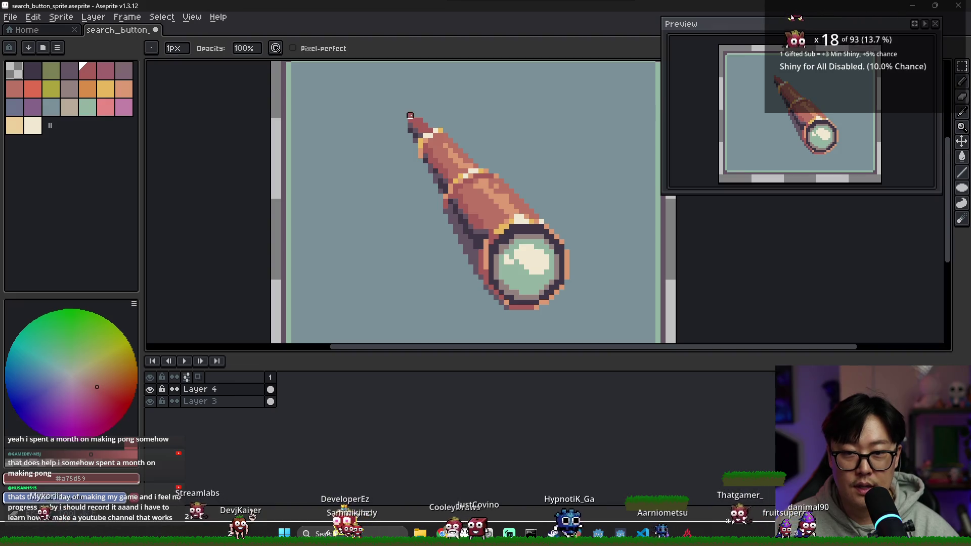
pyautogui.scroll(1, 422, 136)
pyautogui.press('alt')
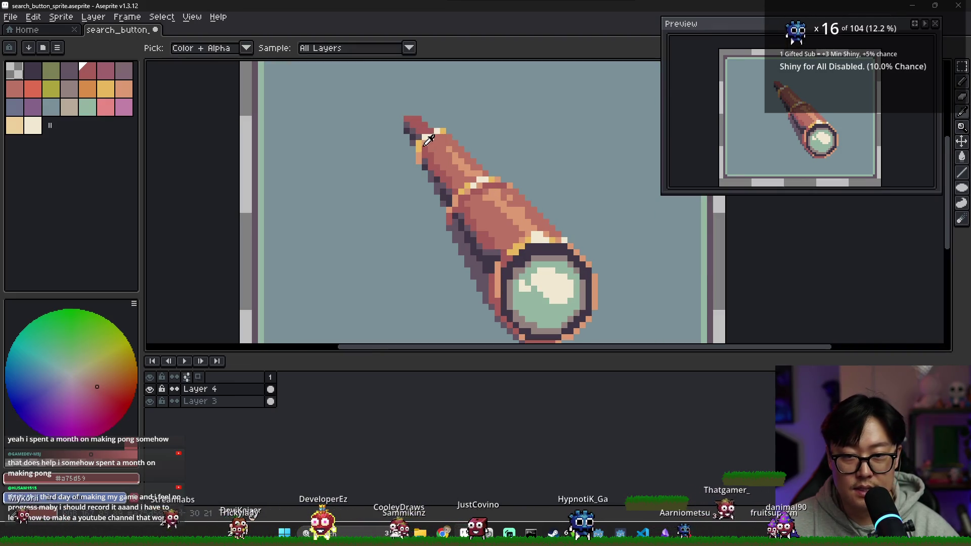
pyautogui.keyDown('alt'); pyautogui.click(424, 140); pyautogui.keyUp('alt')
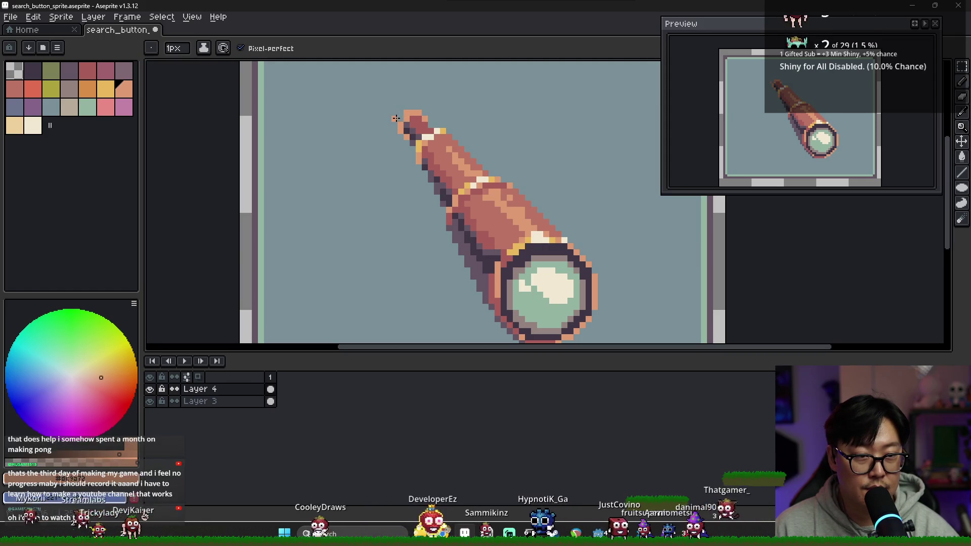
# - Sample the dark, salmon and yellow colours from the spyglass to add gold highlights at its tip
pyautogui.press('ctrl')
pyautogui.scroll(-2, 415, 129)
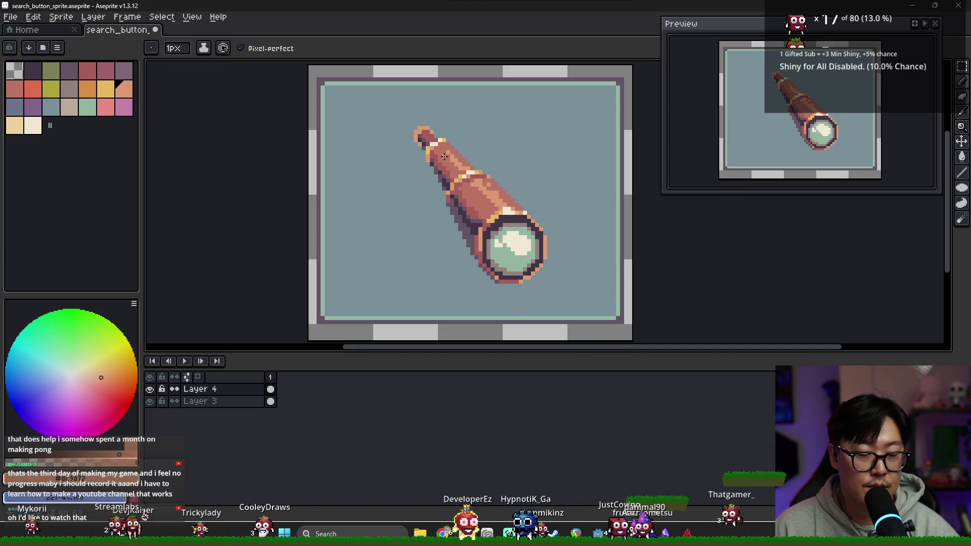
pyautogui.scroll(1, 429, 134)
pyautogui.scroll(1, 429, 133)
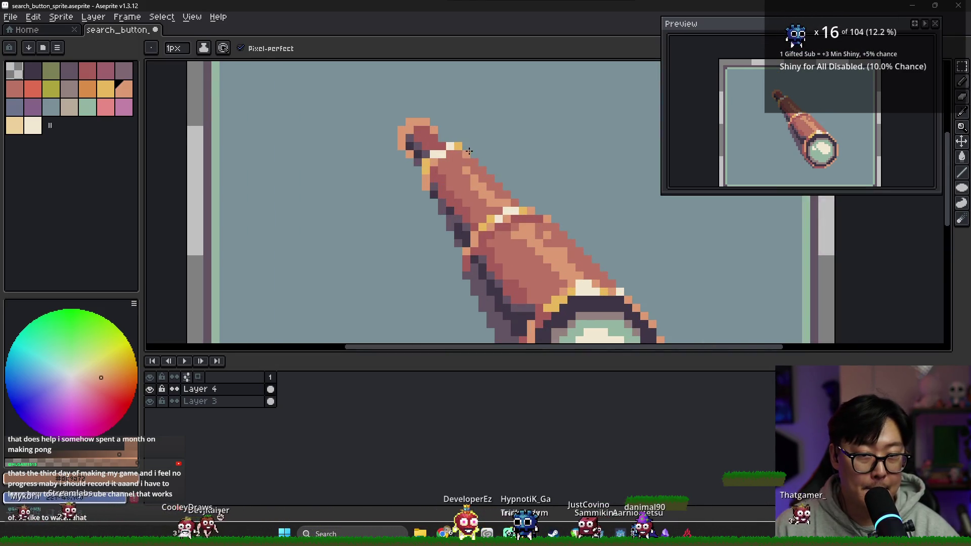
pyautogui.press('e')
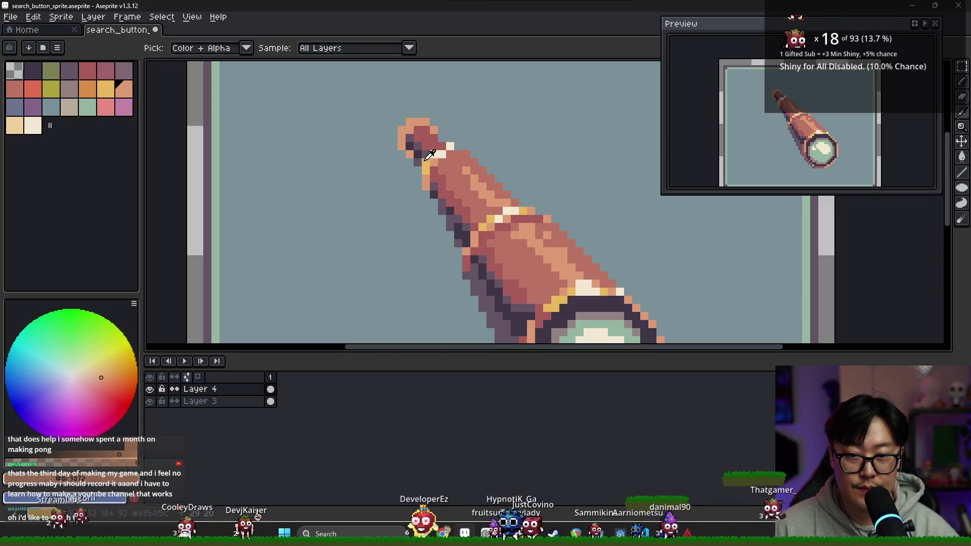
pyautogui.press('b')
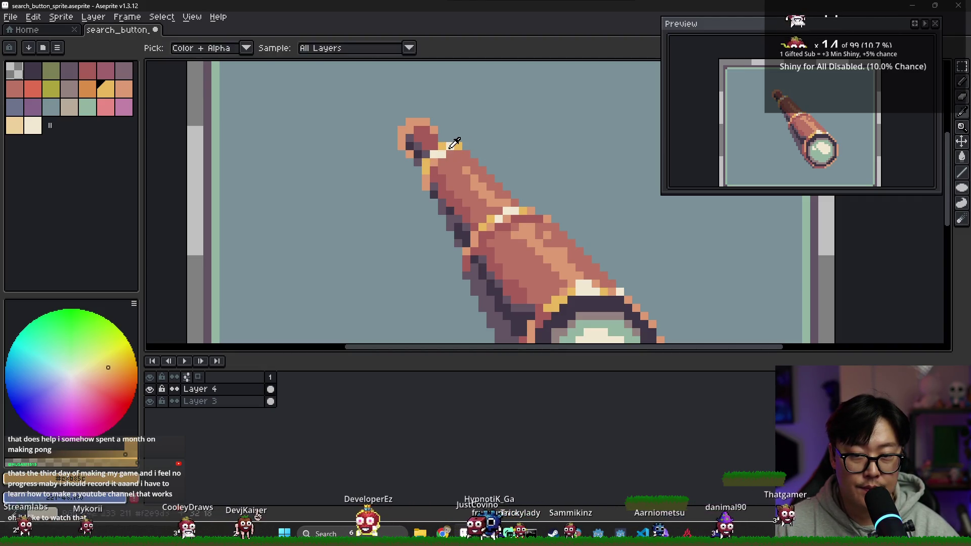
pyautogui.keyDown('alt'); pyautogui.click(426, 159); pyautogui.keyUp('alt')
pyautogui.keyDown('alt'); pyautogui.click(445, 153); pyautogui.keyUp('alt')
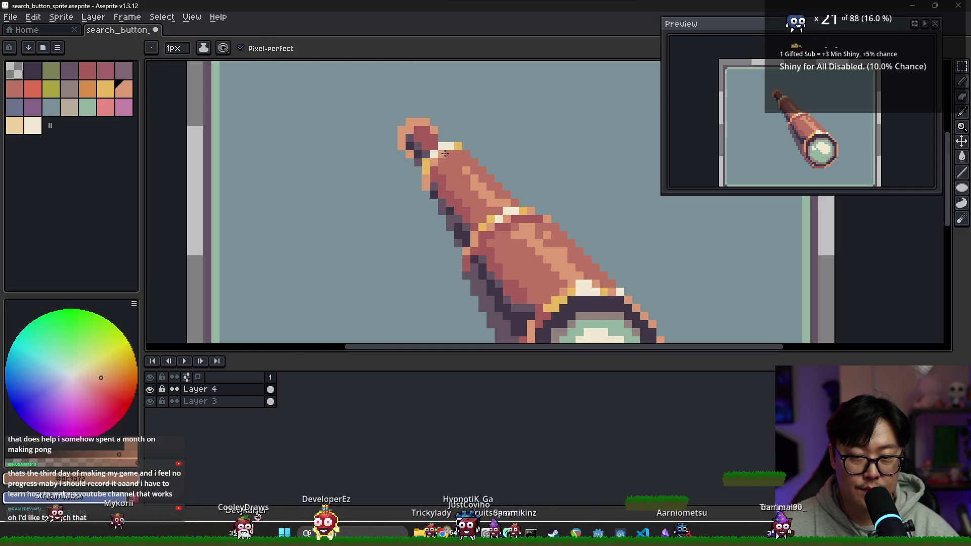
pyautogui.scroll(-1, 459, 160)
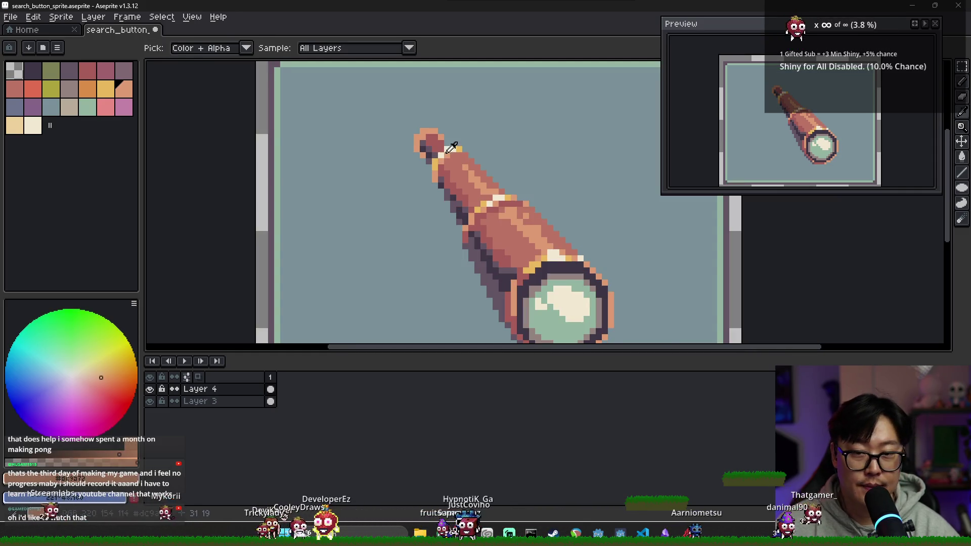
pyautogui.keyDown('alt'); pyautogui.click(455, 148); pyautogui.keyUp('alt')
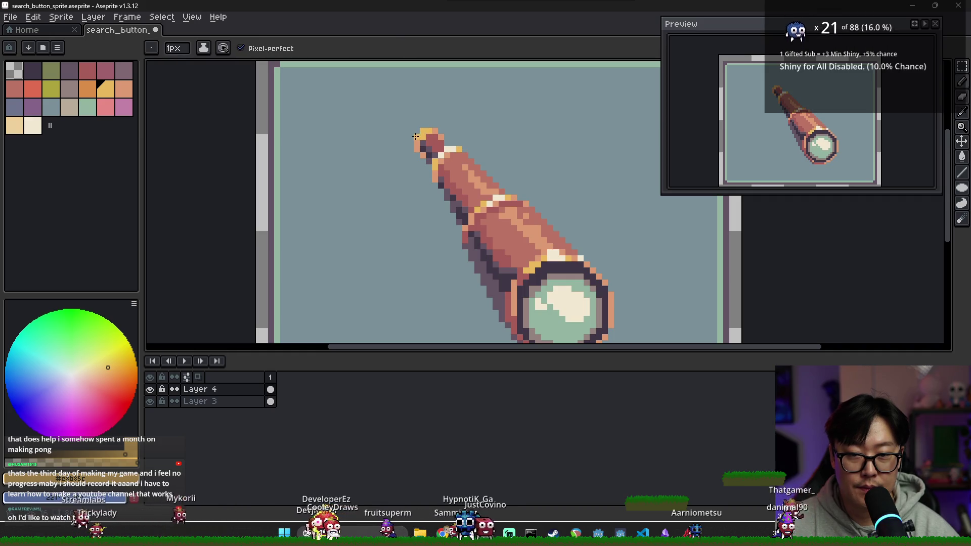
pyautogui.scroll(-2, 492, 174)
pyautogui.scroll(2, 480, 167)
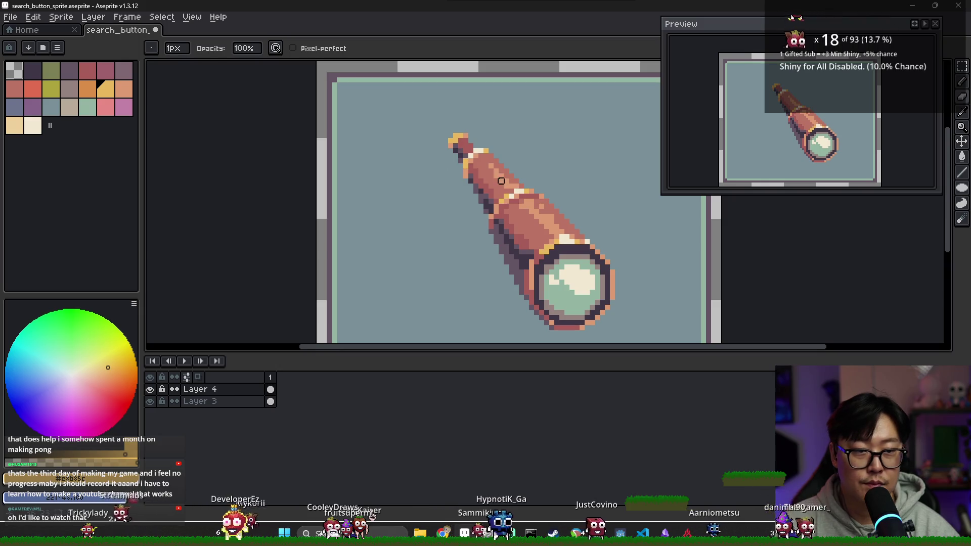
pyautogui.scroll(-4, 475, 156)
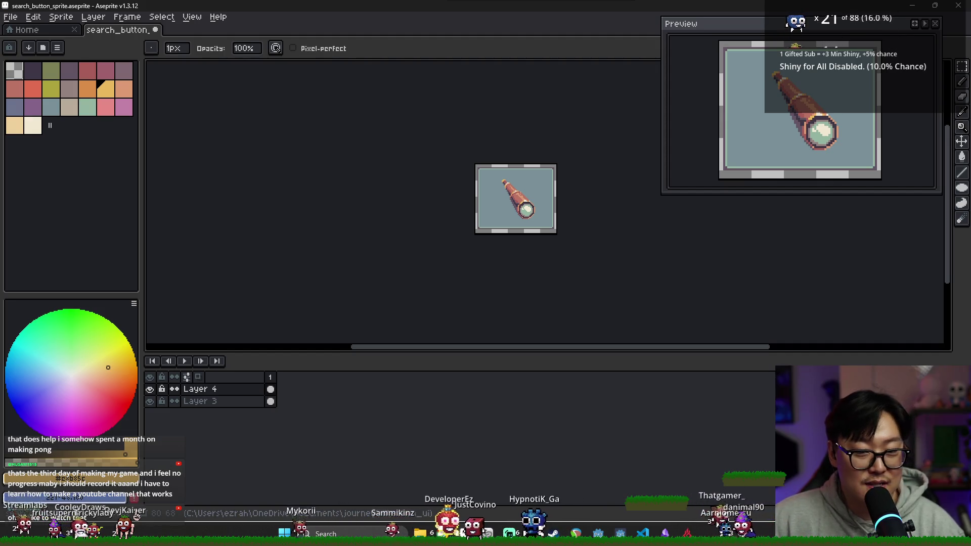
# - Paint dark red shading pixels on the spyglass tip
pyautogui.scroll(5, 497, 176)
pyautogui.moveTo(625, 240); pyautogui.dragTo(496, 217)
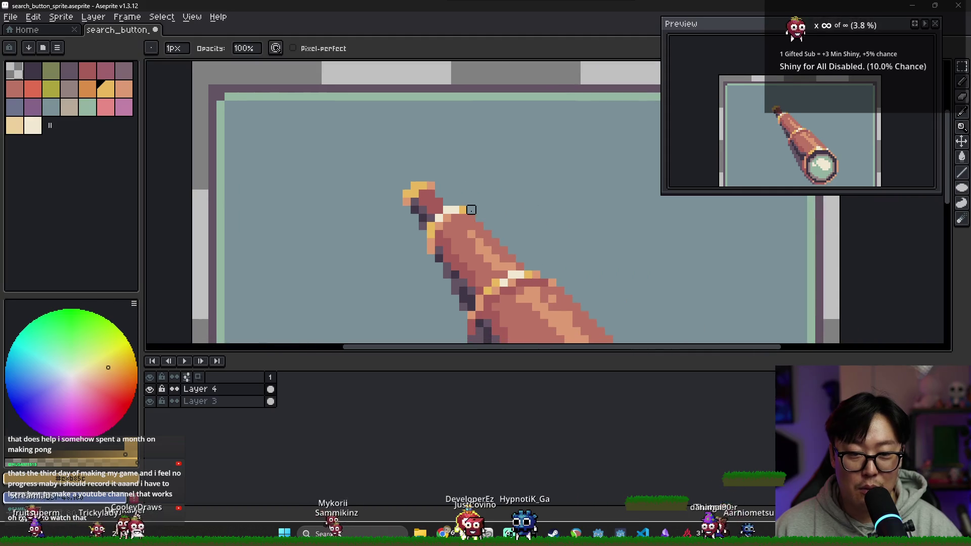
pyautogui.keyDown('alt'); pyautogui.click(429, 198); pyautogui.keyUp('alt')
pyautogui.click(455, 201)
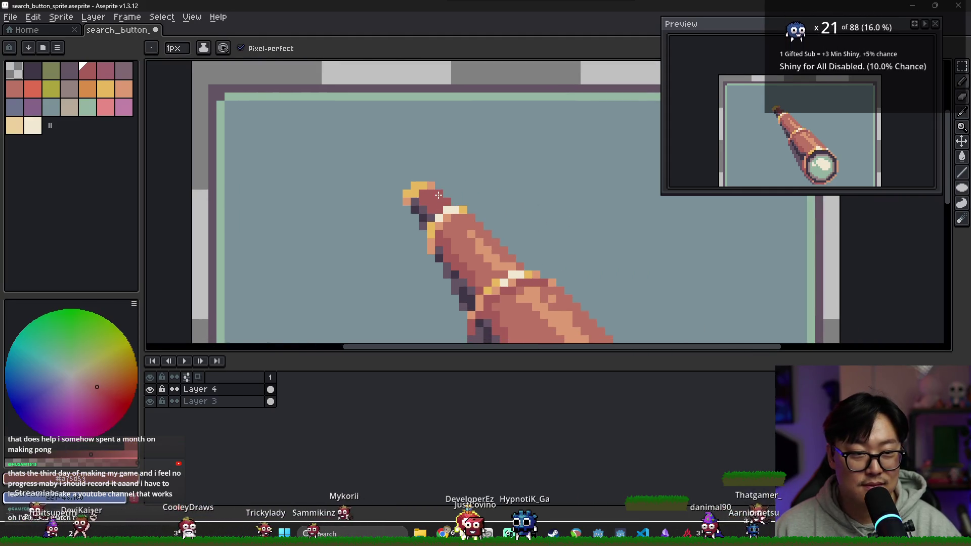
pyautogui.scroll(-1, 442, 204)
pyautogui.scroll(1, 484, 222)
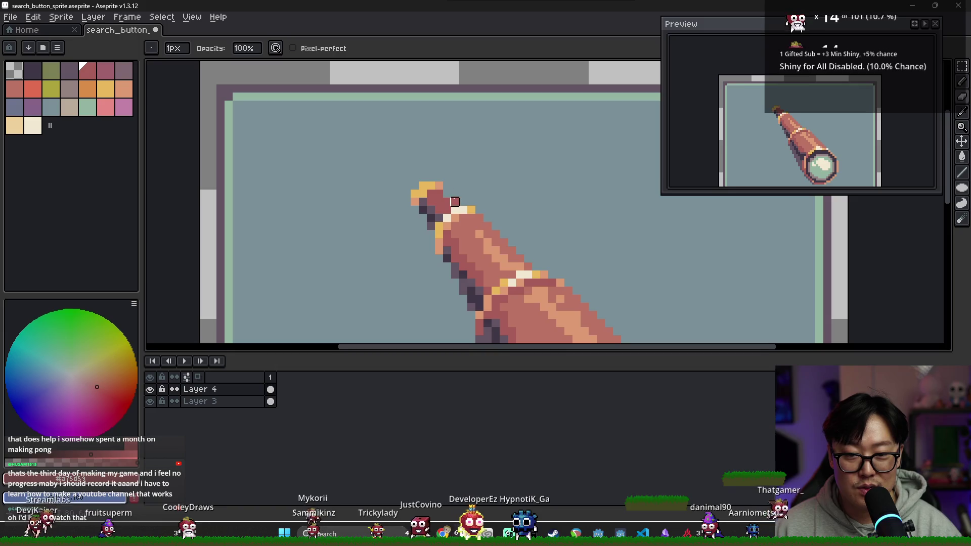
pyautogui.keyDown('alt'); pyautogui.click(484, 222); pyautogui.keyUp('alt')
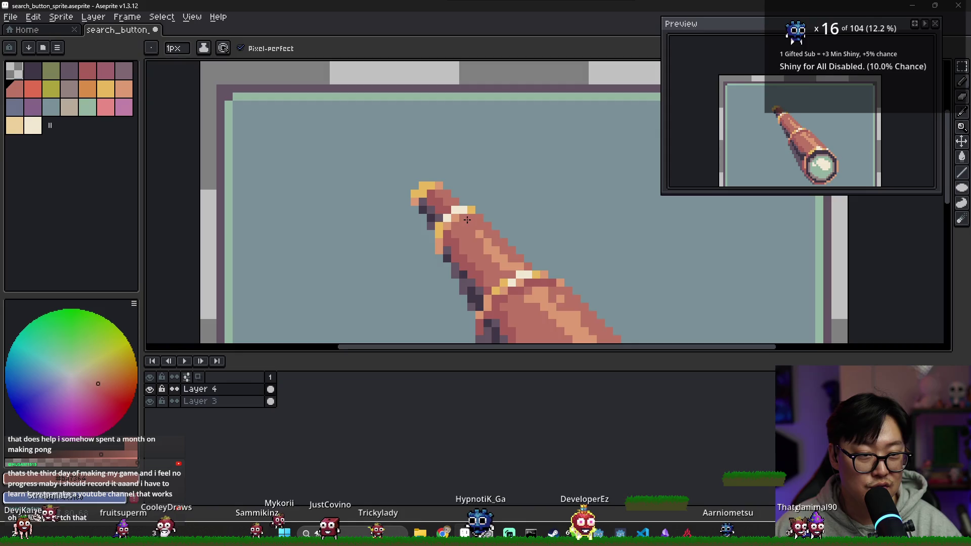
pyautogui.scroll(-2, 455, 212)
pyautogui.scroll(-3, 458, 220)
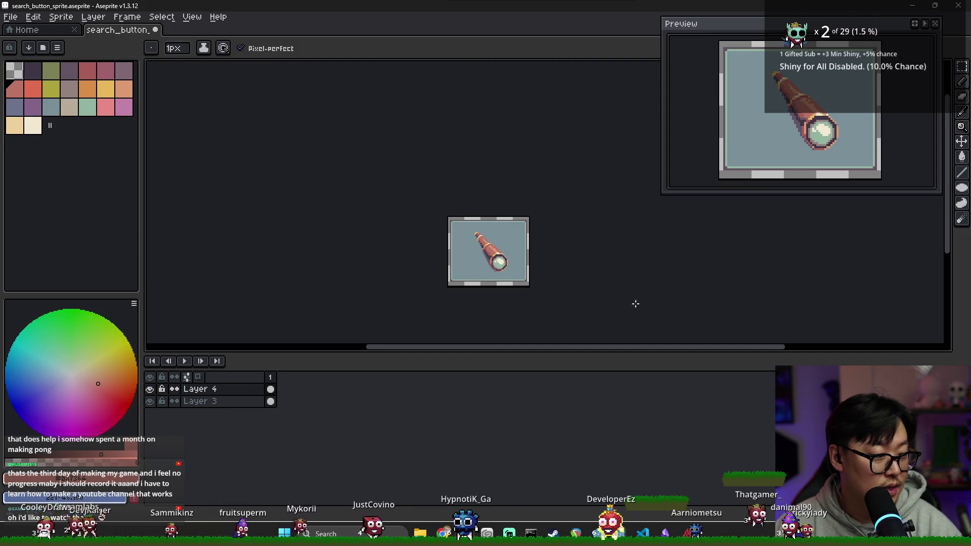
pyautogui.scroll(3, 488, 311)
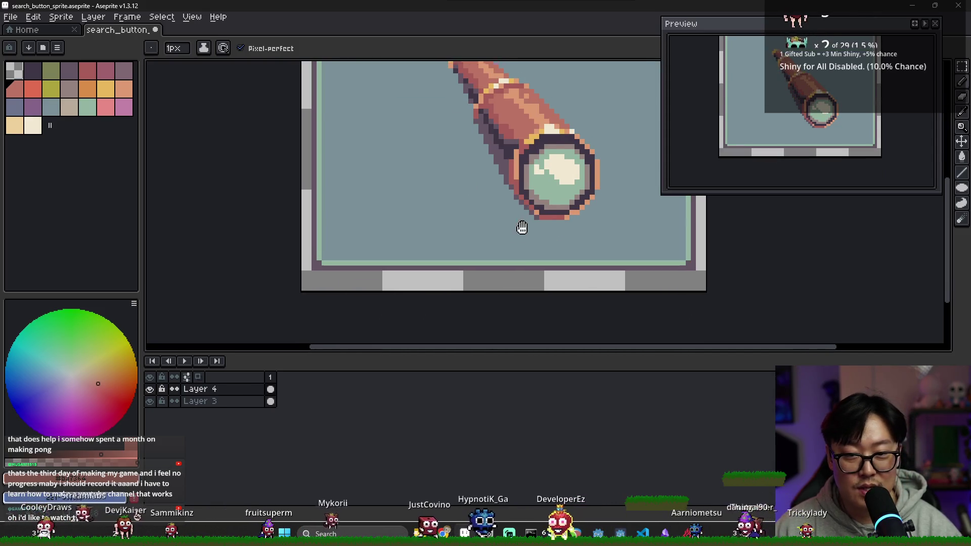
# - Shade the lens end with reddish pixels, then glance at the spyglass reference photos
pyautogui.moveTo(522, 228); pyautogui.dragTo(487, 260)
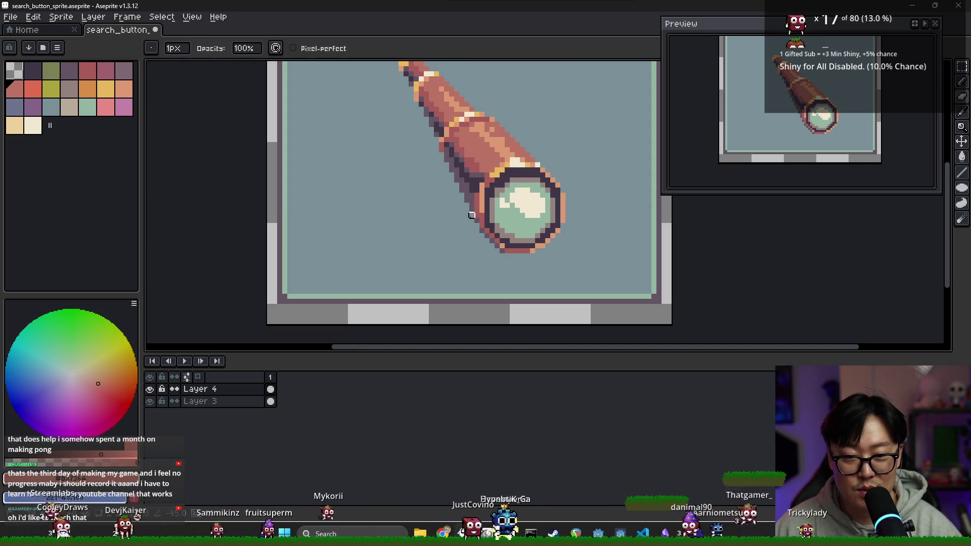
pyautogui.scroll(-3, 451, 266)
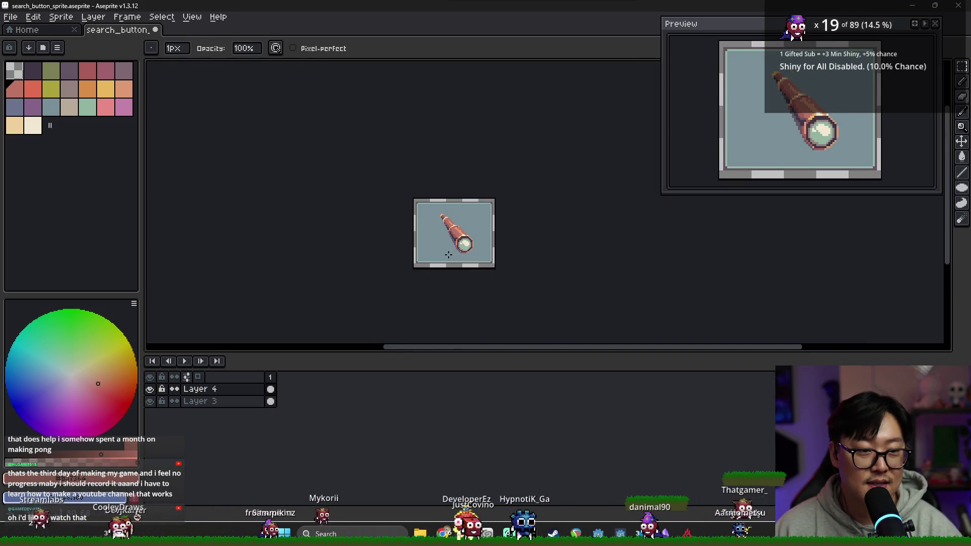
pyautogui.scroll(3, 435, 255)
pyautogui.keyDown('alt'); pyautogui.click(442, 267); pyautogui.keyUp('alt')
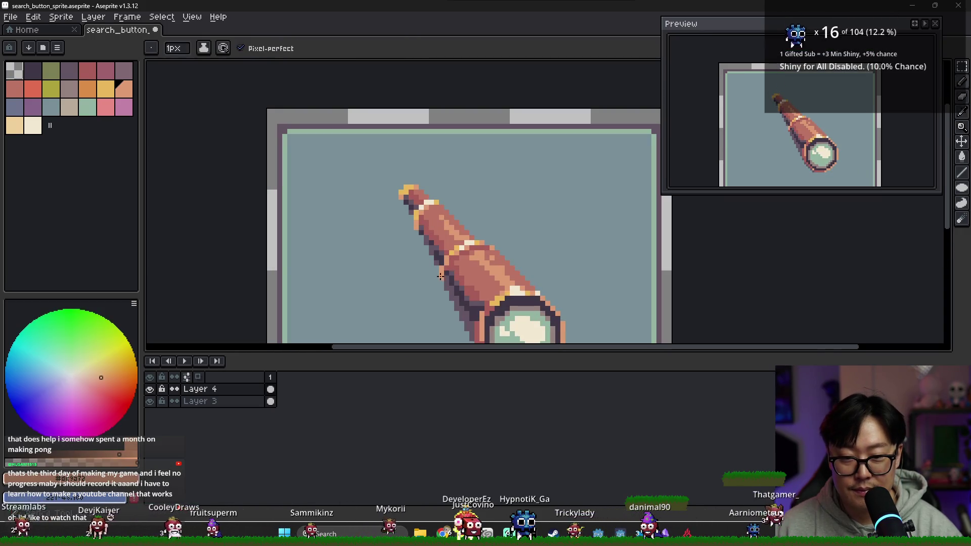
pyautogui.scroll(-1, 451, 277)
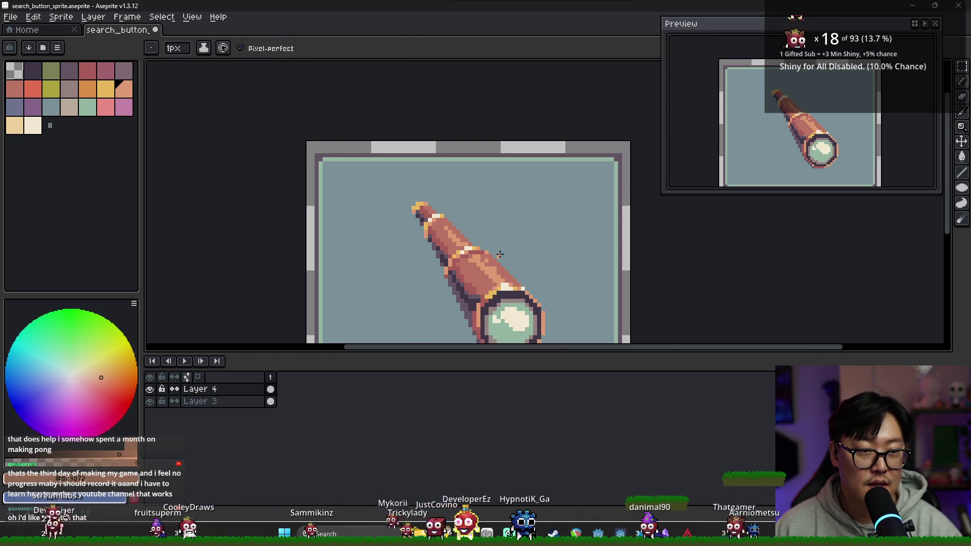
pyautogui.scroll(1, 451, 236)
pyautogui.keyDown('alt'); pyautogui.click(432, 258); pyautogui.keyUp('alt')
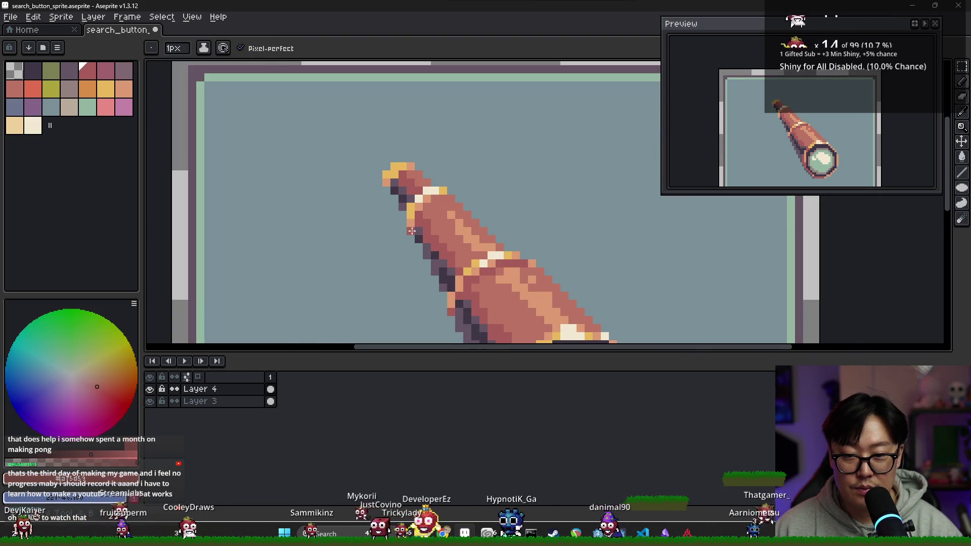
pyautogui.scroll(-3, 432, 258)
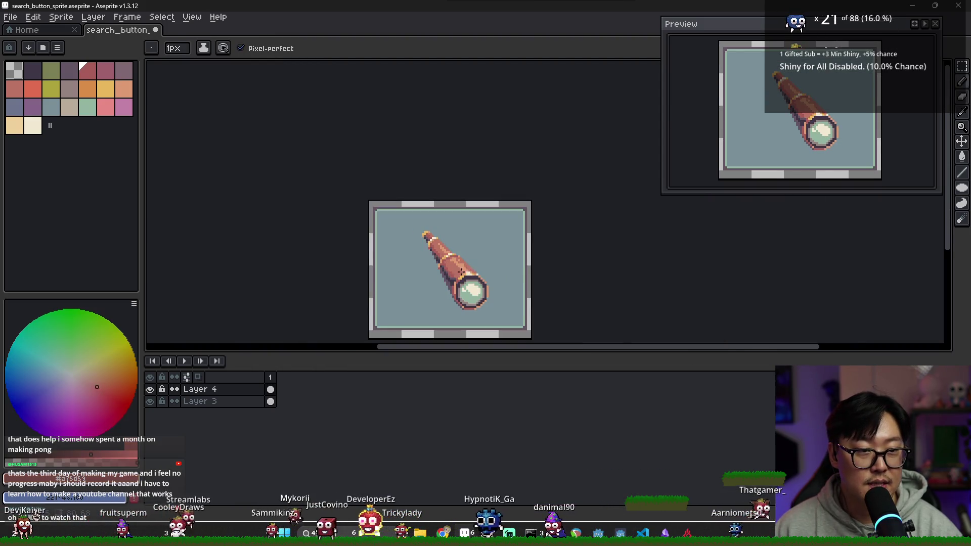
pyautogui.moveTo(496, 281); pyautogui.dragTo(471, 261)
pyautogui.hotkey('alt', 'Tab')
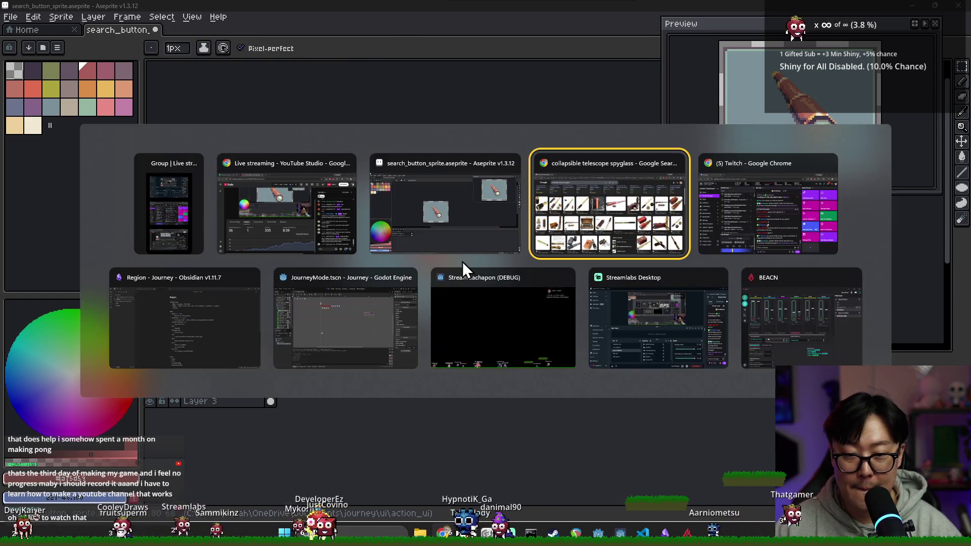
pyautogui.hotkey('alt', 'Tab')
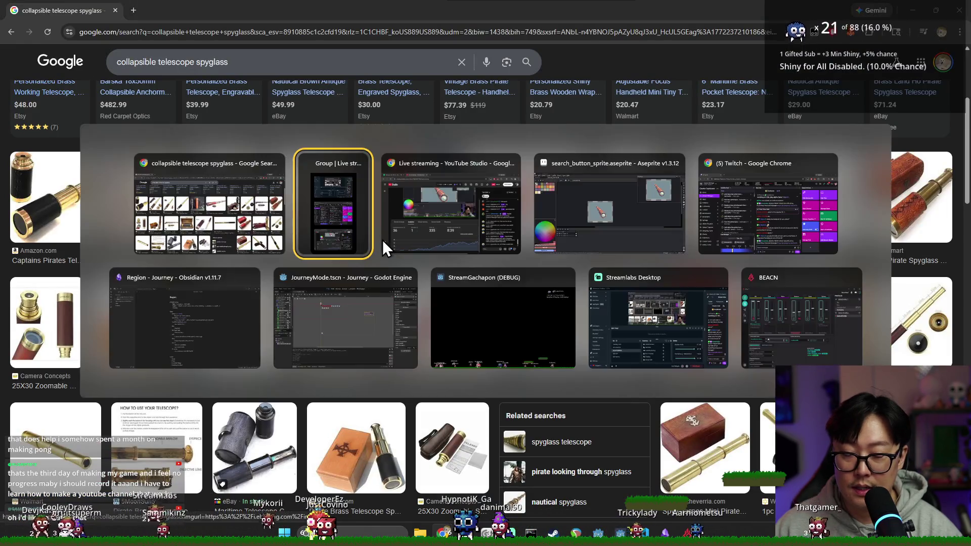
pyautogui.hotkey('alt', 'Tab')
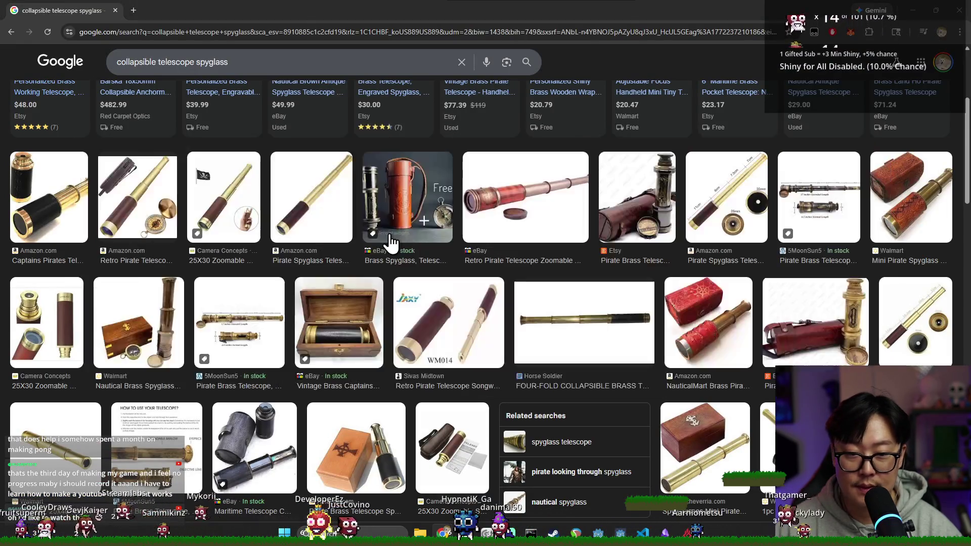
pyautogui.hotkey('alt', 'Tab')
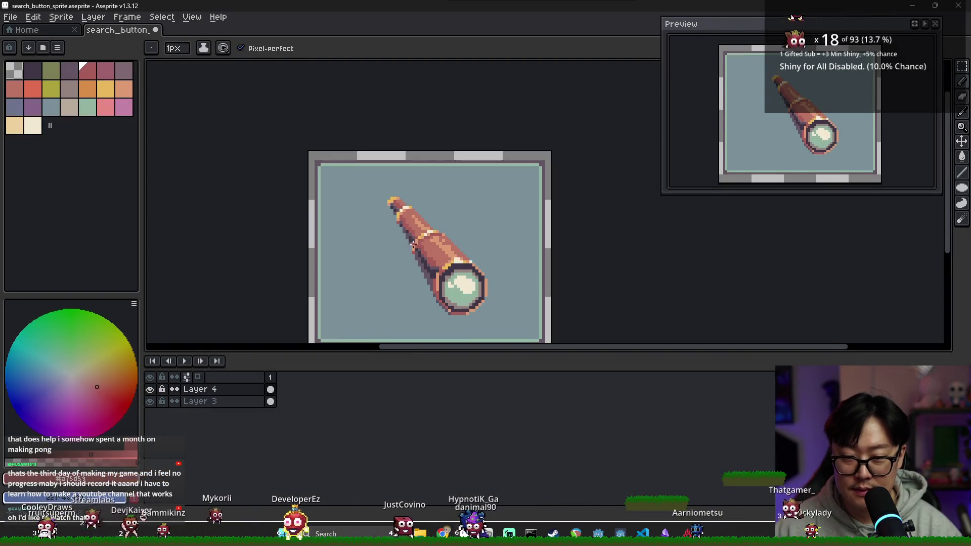
# - Shift the spyglass slightly left and make background Layer 3 active
pyautogui.scroll(-2, 414, 240)
pyautogui.press('v')
pyautogui.moveTo(441, 249)
pyautogui.mouseDown()
pyautogui.moveTo(403, 251)
pyautogui.moveTo(429, 251)
pyautogui.moveTo(451, 269)
pyautogui.mouseUp()
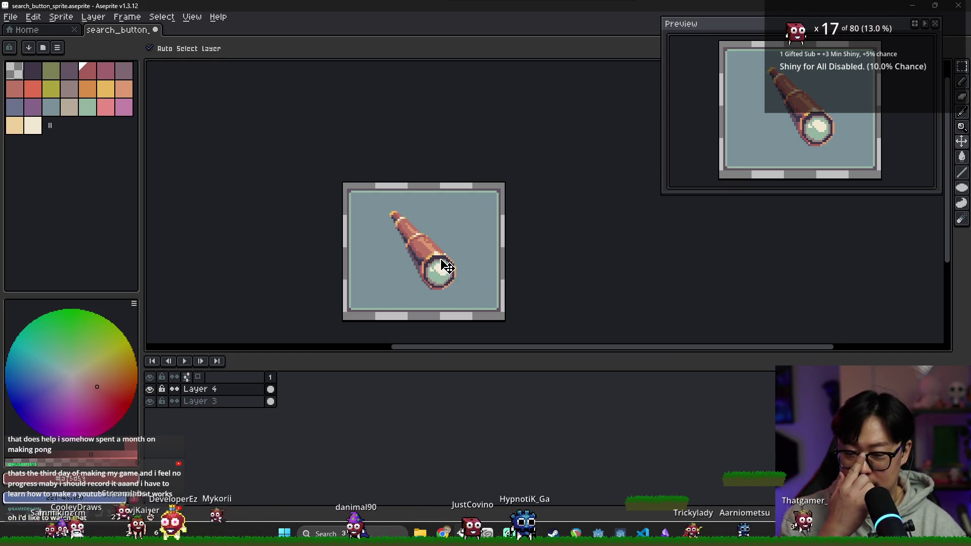
pyautogui.click(270, 401)
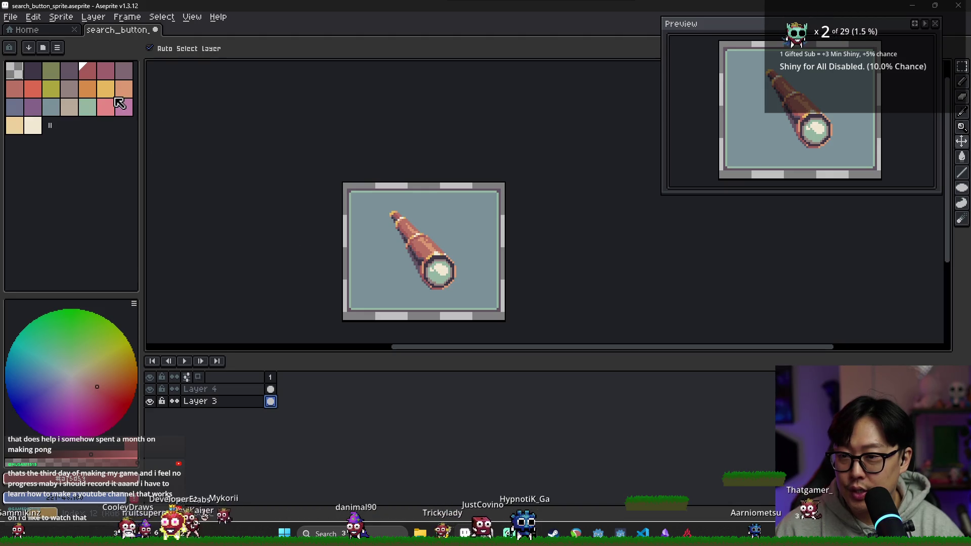
# - Try purple and red background fills, settling on grey-mauve, and compare by toggling Layer 3
pyautogui.click(33, 106)
pyautogui.press('g')
pyautogui.click(377, 273)
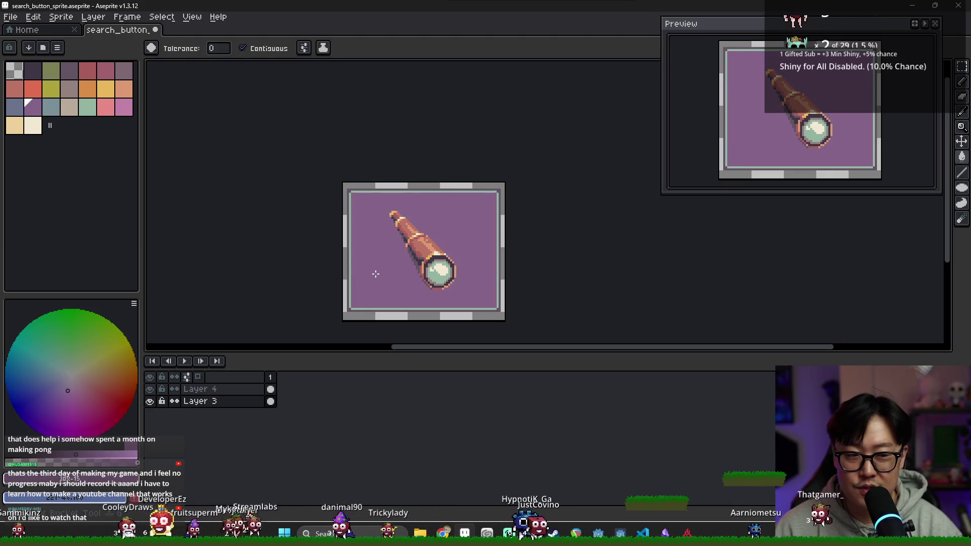
pyautogui.click(33, 88)
pyautogui.click(374, 265)
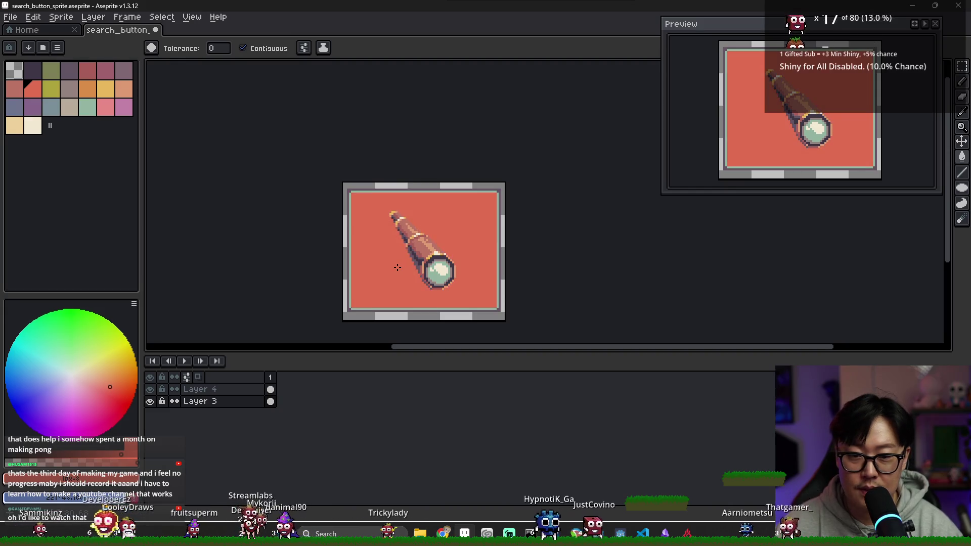
pyautogui.click(69, 88)
pyautogui.click(378, 259)
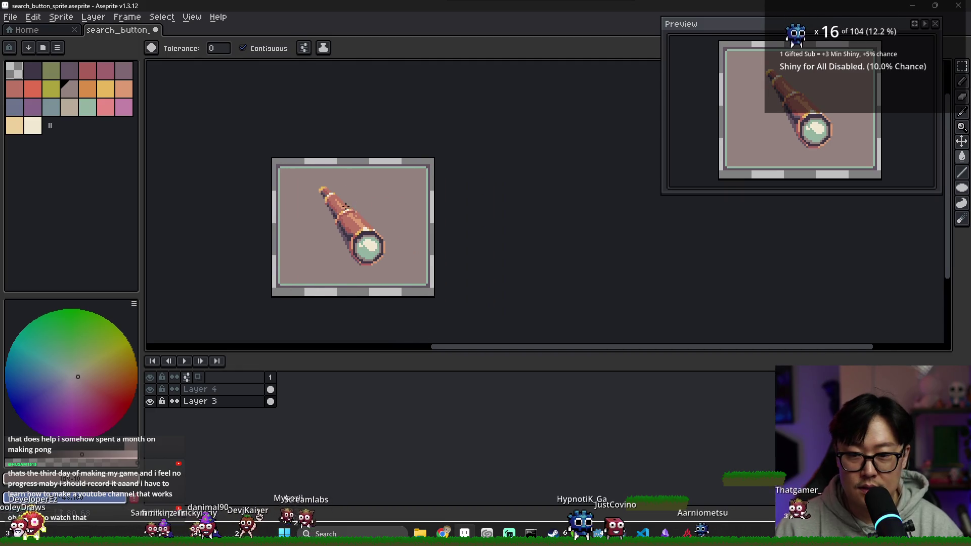
pyautogui.scroll(1, 339, 237)
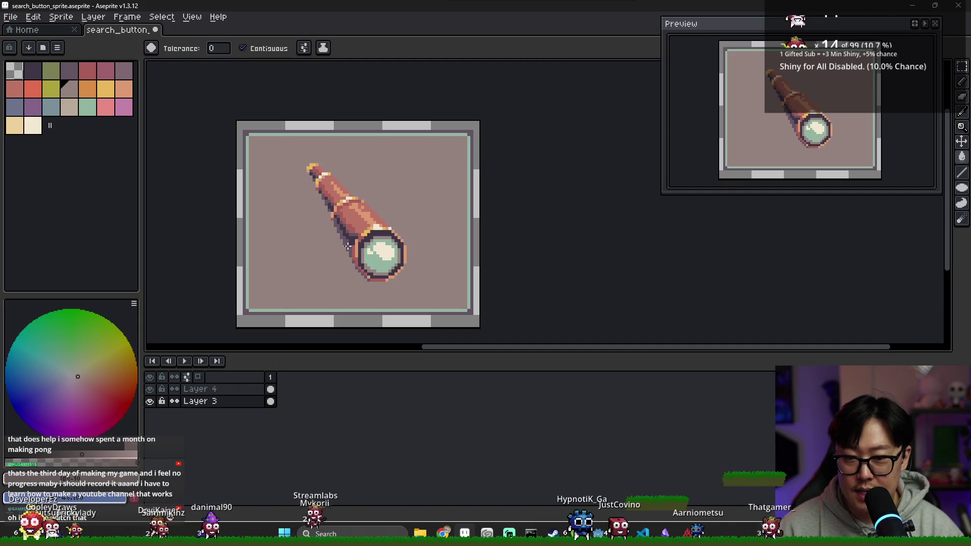
pyautogui.click(150, 401)
pyautogui.click(151, 401)
# - Add a new Layer 5 placed between Layer 4 and Layer 3
pyautogui.rightClick(217, 390)
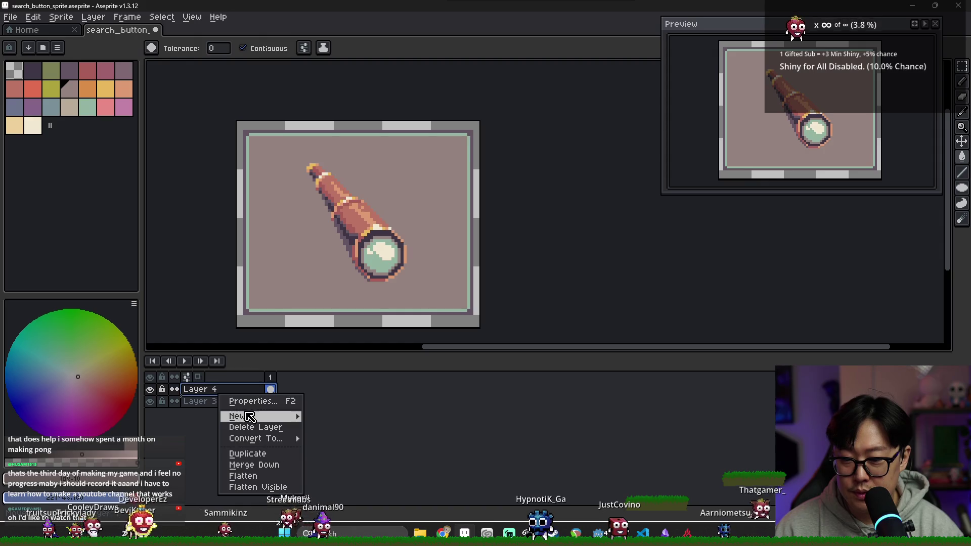
pyautogui.moveTo(253, 416)
pyautogui.click(356, 419)
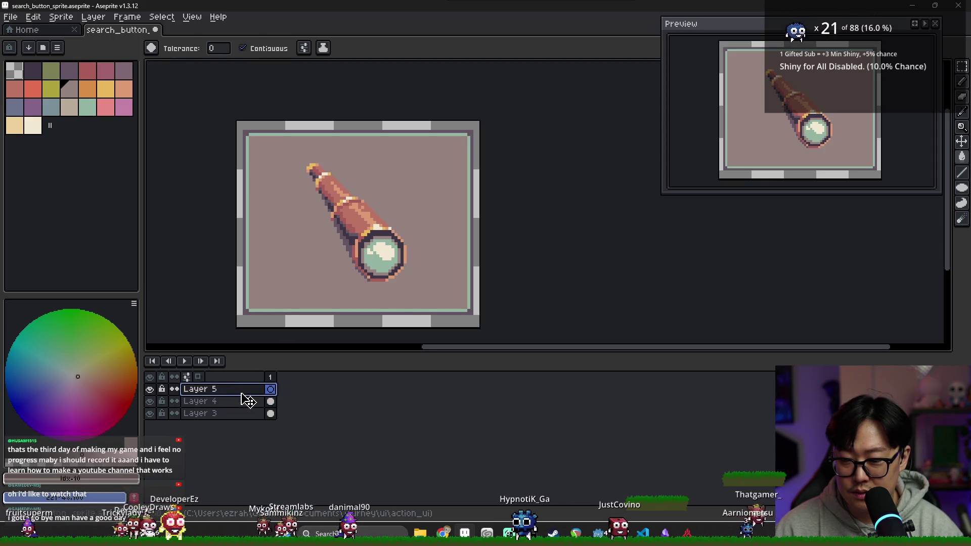
pyautogui.moveTo(248, 412); pyautogui.dragTo(248, 409)
pyautogui.scroll(2, 335, 251)
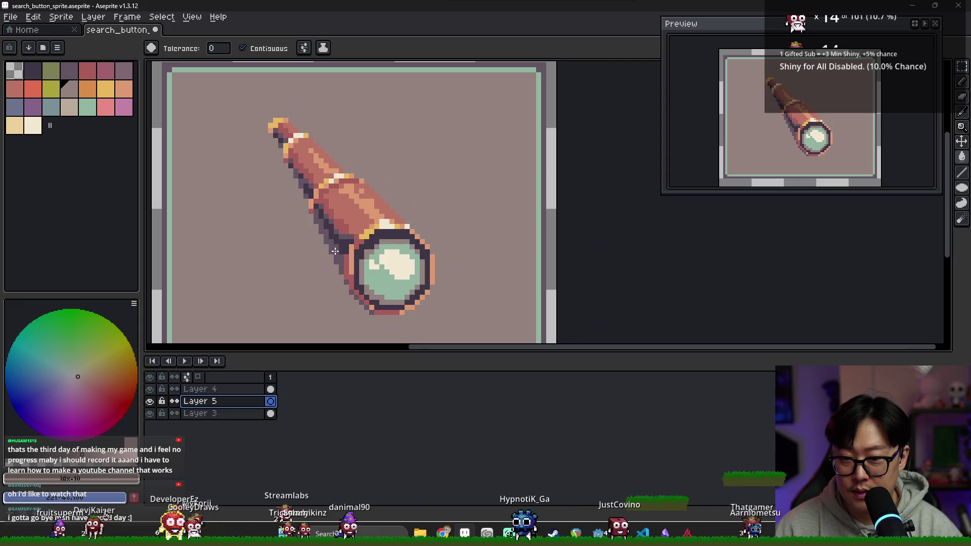
# - Outline a dark purple shadow shape falling down-left of the telescope
pyautogui.keyDown('alt'); pyautogui.click(291, 256); pyautogui.keyUp('alt')
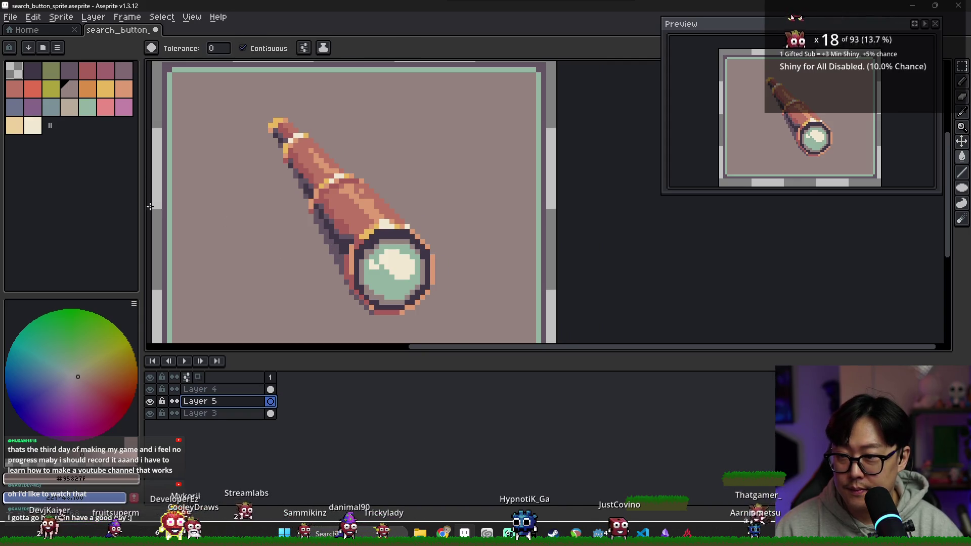
pyautogui.click(32, 106)
pyautogui.press('b')
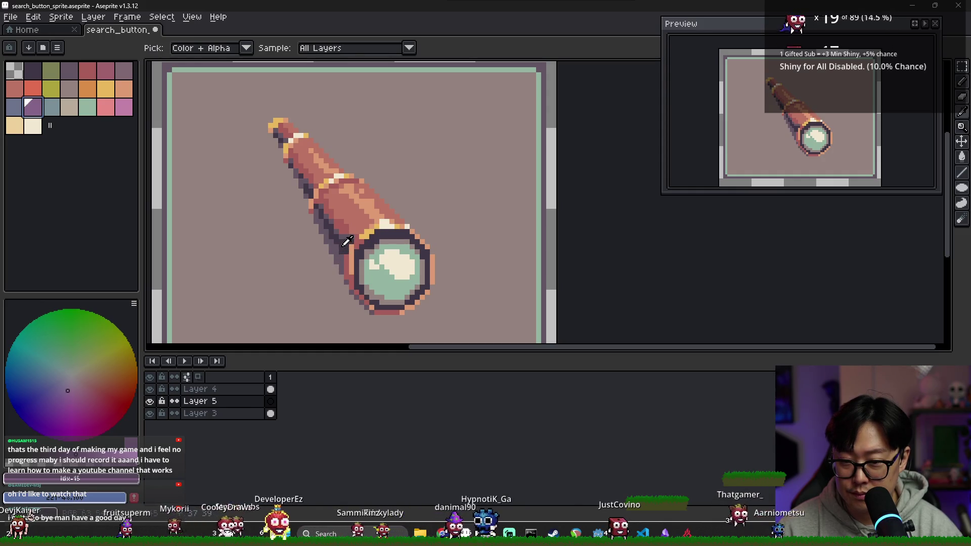
pyautogui.keyDown('alt'); pyautogui.click(345, 247); pyautogui.keyUp('alt')
pyautogui.moveTo(343, 281); pyautogui.dragTo(287, 163)
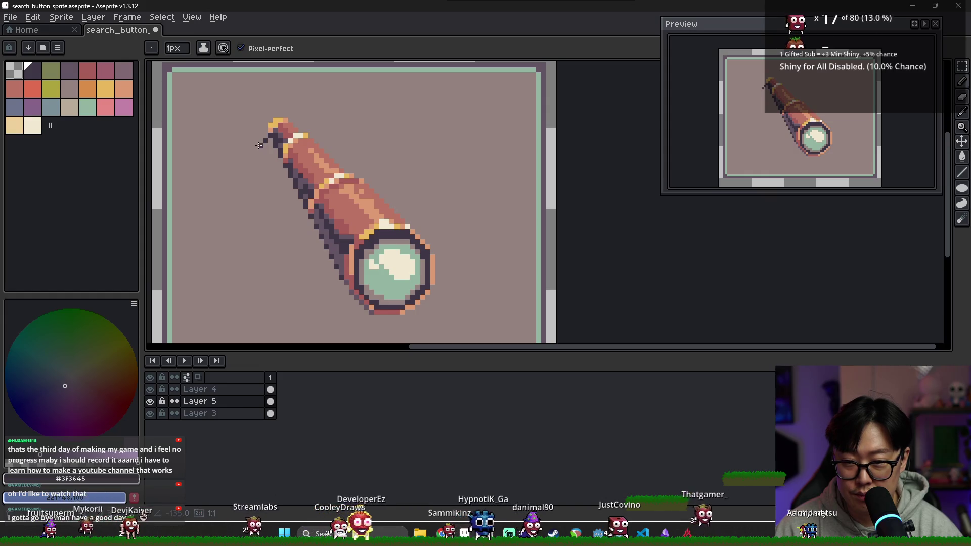
pyautogui.moveTo(255, 143)
pyautogui.mouseDown()
pyautogui.moveTo(250, 137)
pyautogui.moveTo(299, 302)
pyautogui.mouseUp()
pyautogui.press('g')
pyautogui.click(323, 291)
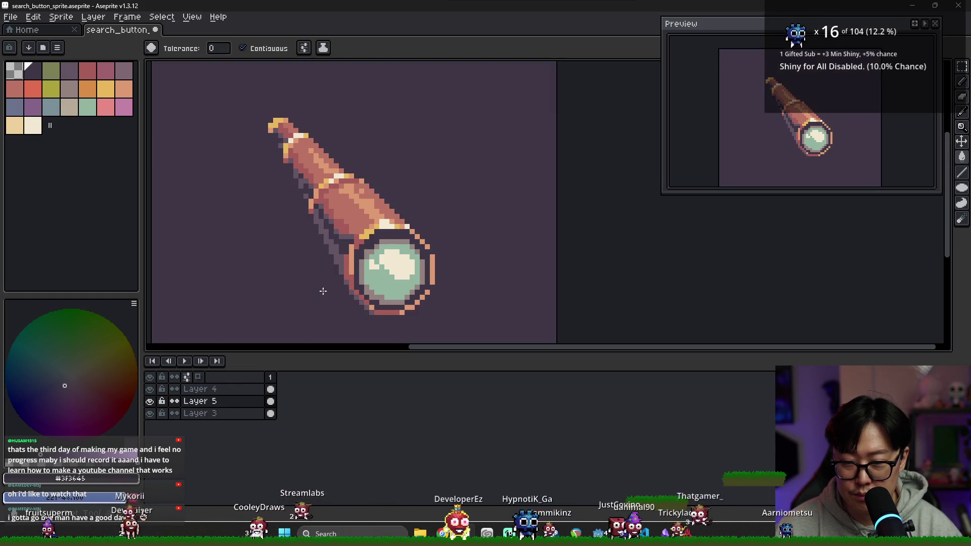
# - Undo the stray background fill, fill the shadow outline dark purple, and darken its left edges
pyautogui.hotkey('ctrl', 'z')
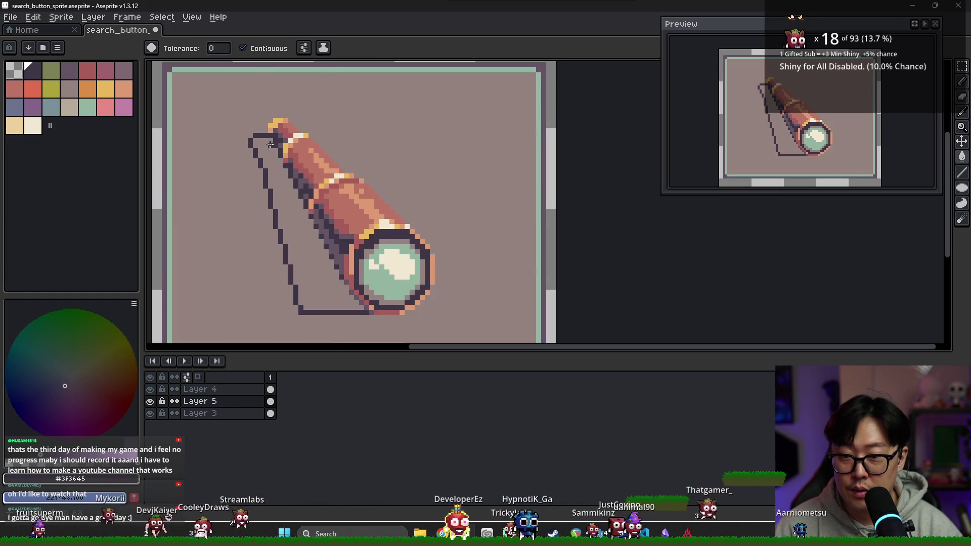
pyautogui.press('b')
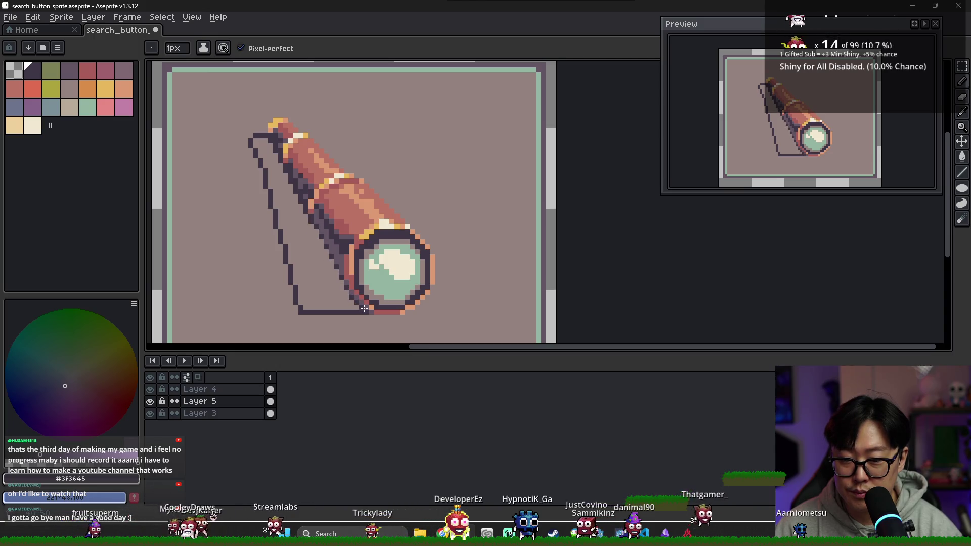
pyautogui.press('g')
pyautogui.click(303, 214)
pyautogui.press('alt')
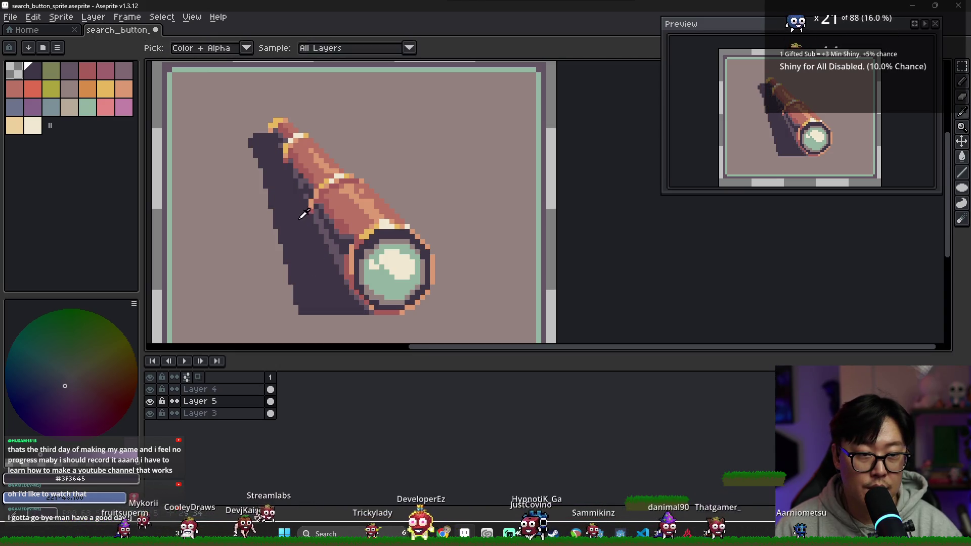
pyautogui.press('b')
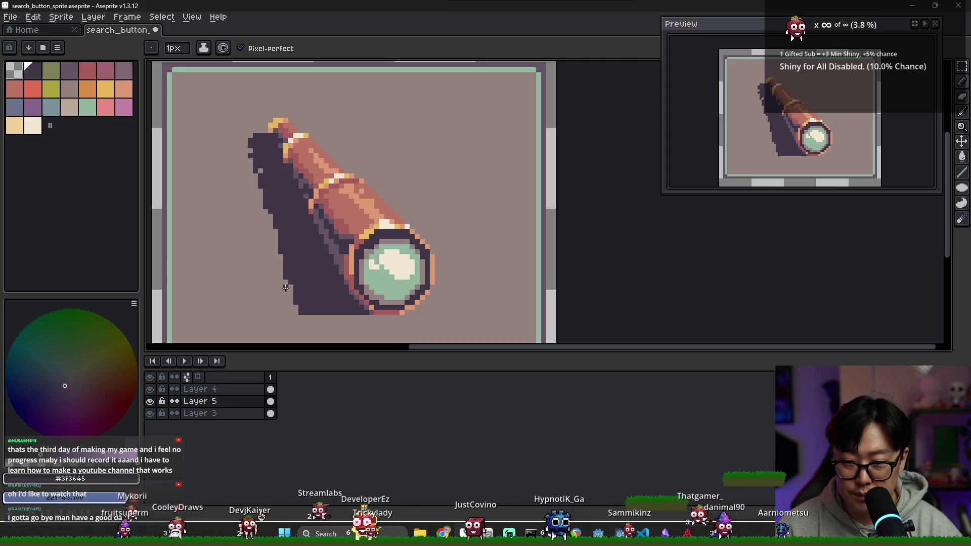
pyautogui.moveTo(270, 215); pyautogui.dragTo(280, 264)
pyautogui.moveTo(263, 186); pyautogui.dragTo(261, 225)
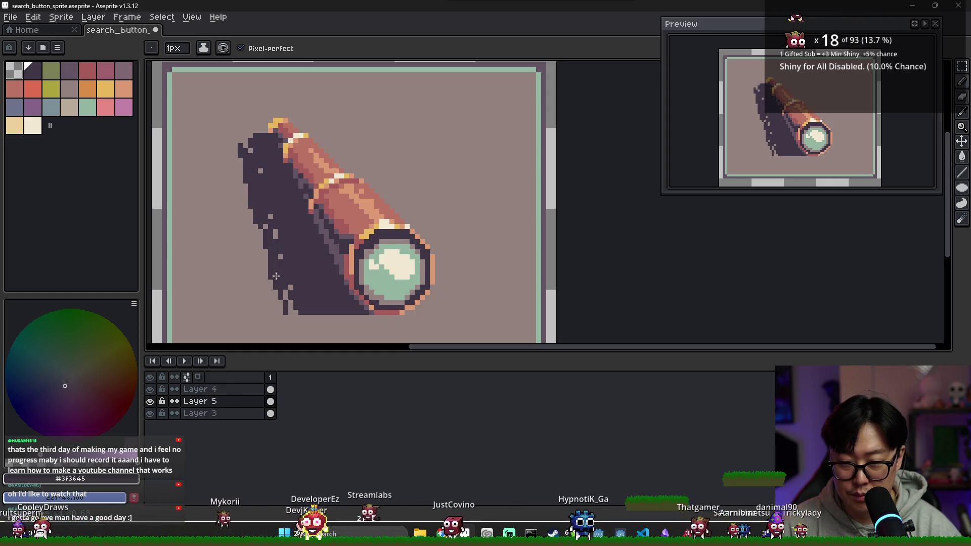
# - Break up the shadow's left and upper-left edges with grey pixels, then start moving the artwork
pyautogui.keyDown('alt'); pyautogui.click(286, 301); pyautogui.keyUp('alt')
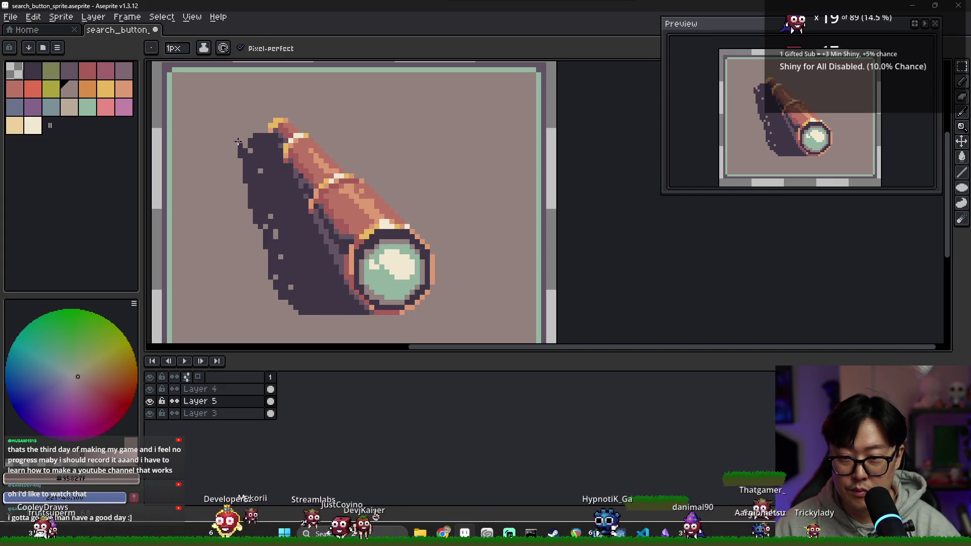
pyautogui.moveTo(243, 147)
pyautogui.mouseDown()
pyautogui.moveTo(251, 226)
pyautogui.moveTo(276, 270)
pyautogui.mouseUp()
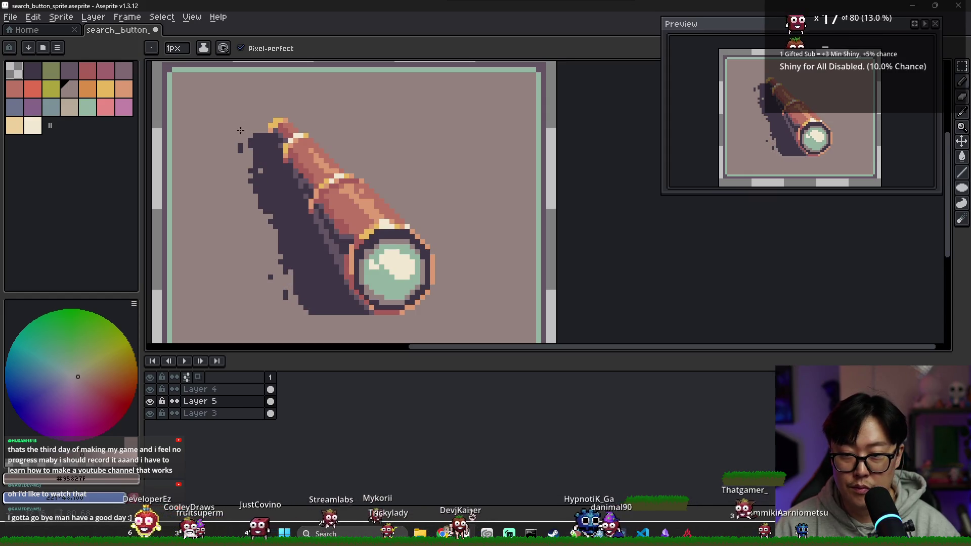
pyautogui.moveTo(256, 161); pyautogui.dragTo(262, 190)
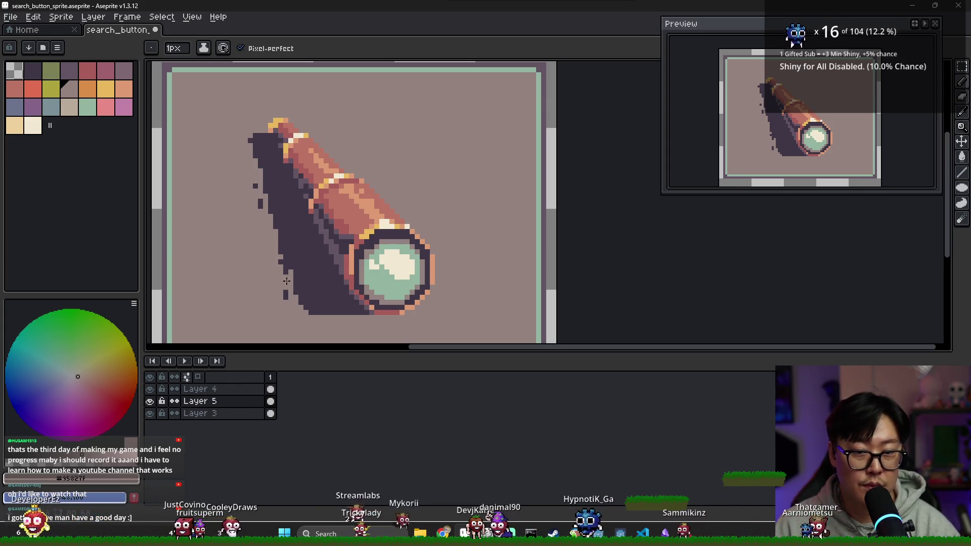
pyautogui.scroll(-4, 265, 236)
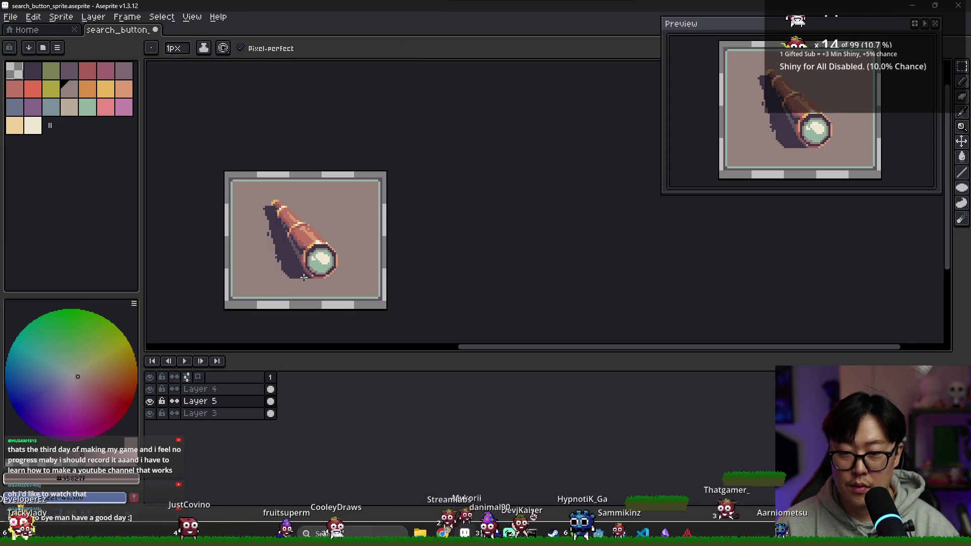
pyautogui.keyDown('alt'); pyautogui.click(297, 279); pyautogui.keyUp('alt')
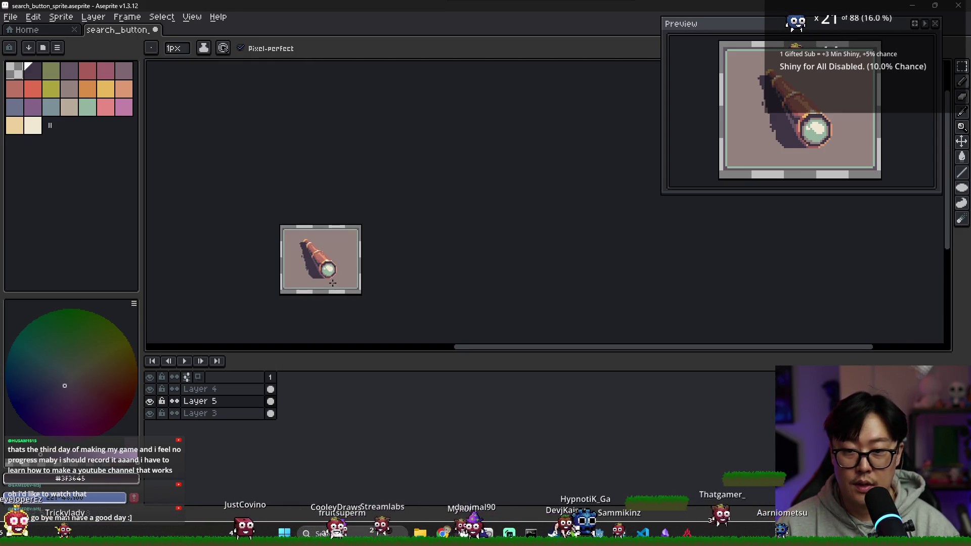
pyautogui.scroll(2, 313, 248)
pyautogui.press('v')
pyautogui.moveTo(271, 389); pyautogui.dragTo(270, 401)
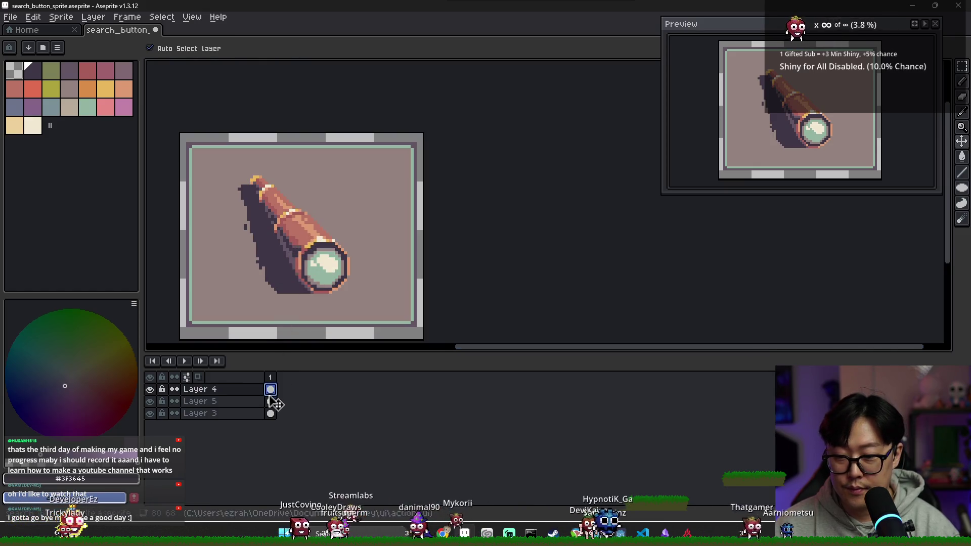
# - Nudge the telescope art up-right and add a new Layer 6 with cream as the colour
pyautogui.moveTo(307, 260); pyautogui.dragTo(313, 256)
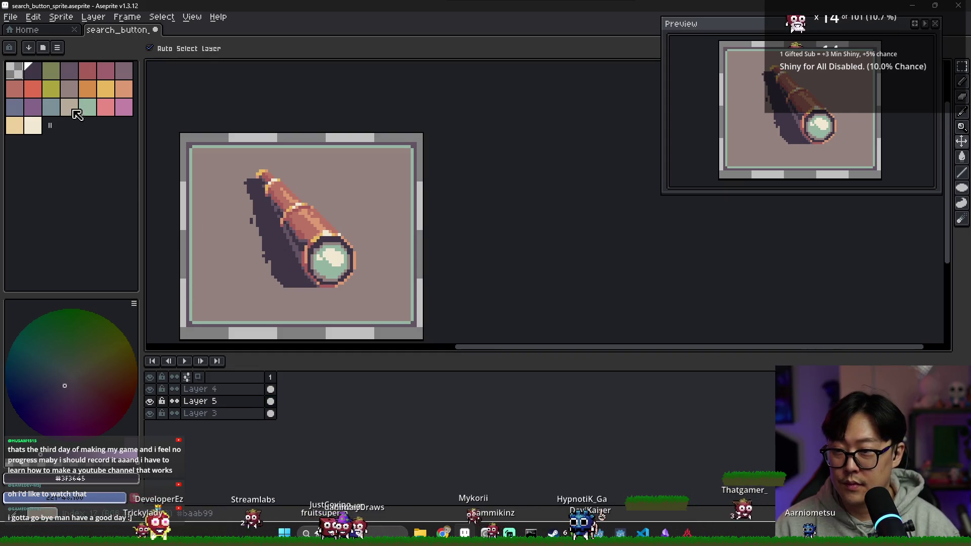
pyautogui.click(33, 129)
pyautogui.rightClick(224, 394)
pyautogui.moveTo(268, 416)
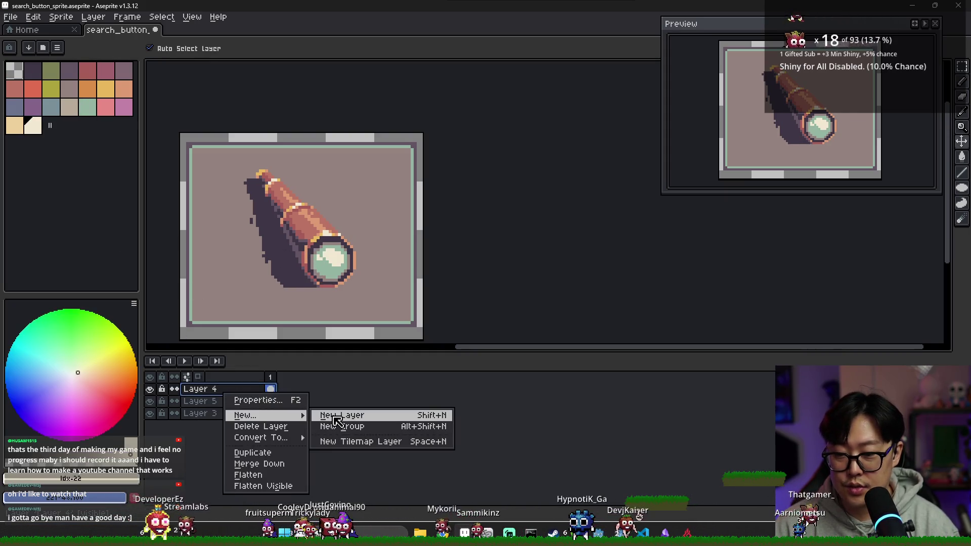
pyautogui.click(337, 415)
pyautogui.press('b')
pyautogui.scroll(1, 262, 291)
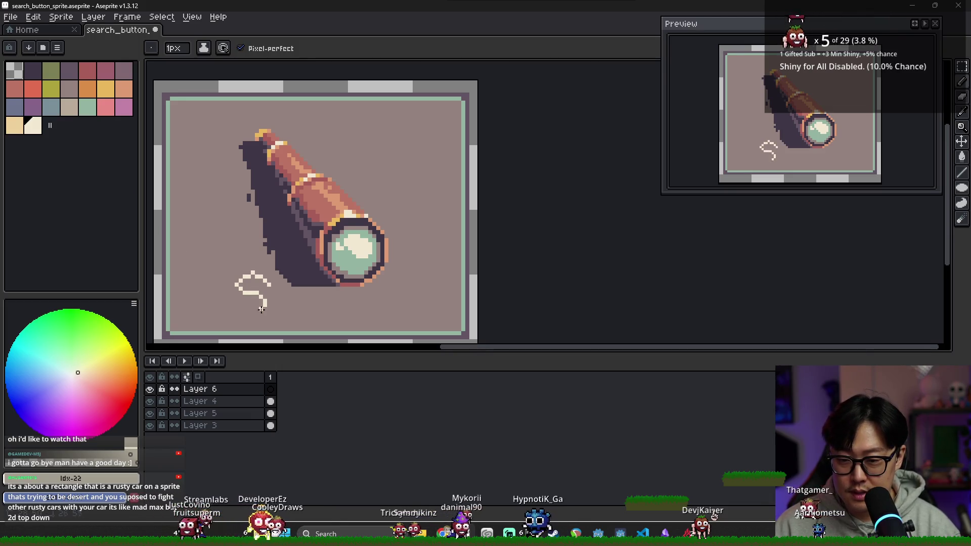
# - Start hand-lettering "Search" in cream, redrawing the S several times
pyautogui.hotkey('ctrl', 'z')
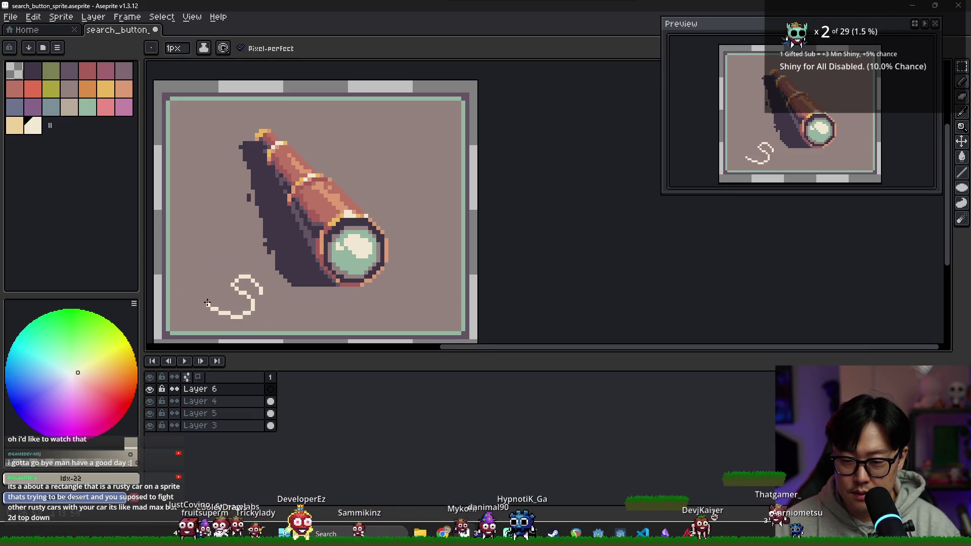
pyautogui.hotkey('ctrl', 'z')
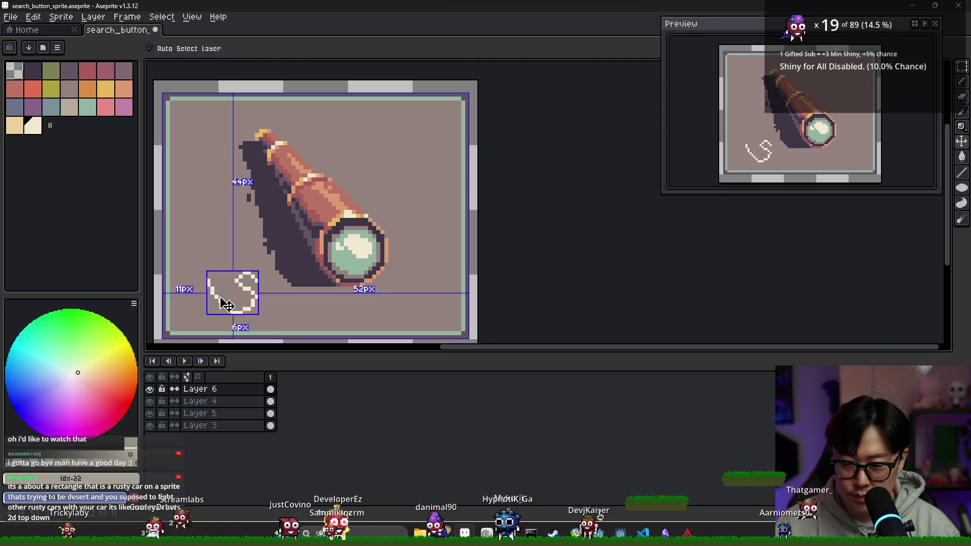
pyautogui.hotkey('ctrl', 'z')
pyautogui.moveTo(215, 292); pyautogui.dragTo(220, 302)
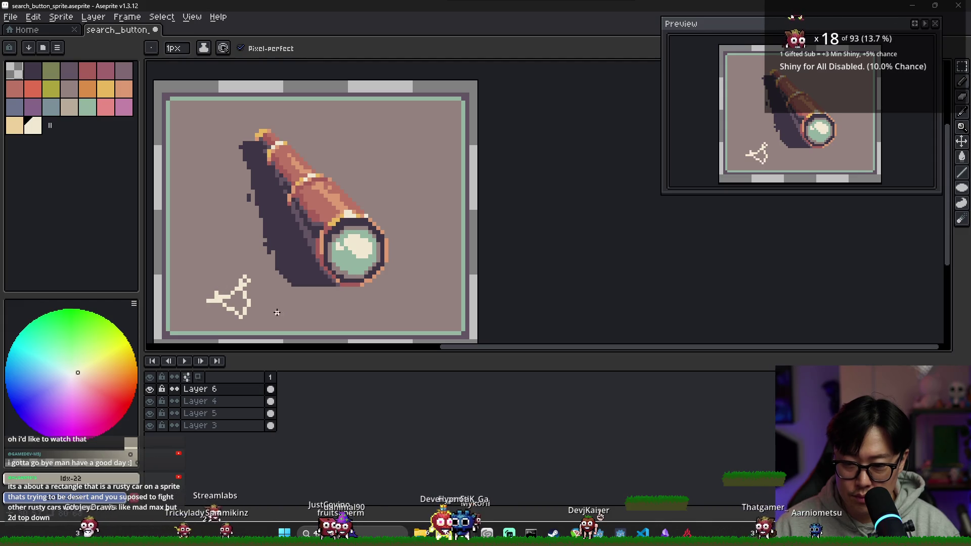
pyautogui.hotkey('ctrl', 'z')
pyautogui.moveTo(249, 287); pyautogui.dragTo(235, 280)
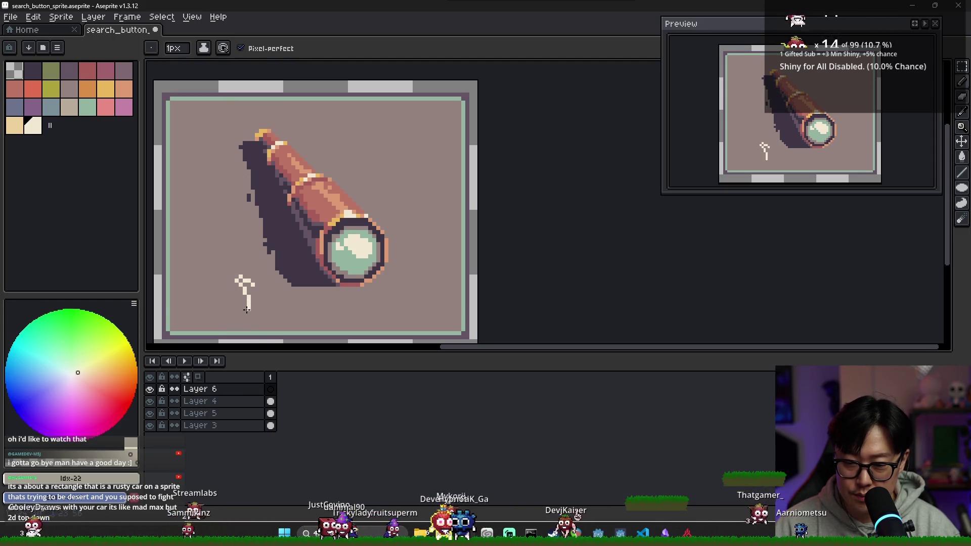
pyautogui.hotkey('ctrl', 'z')
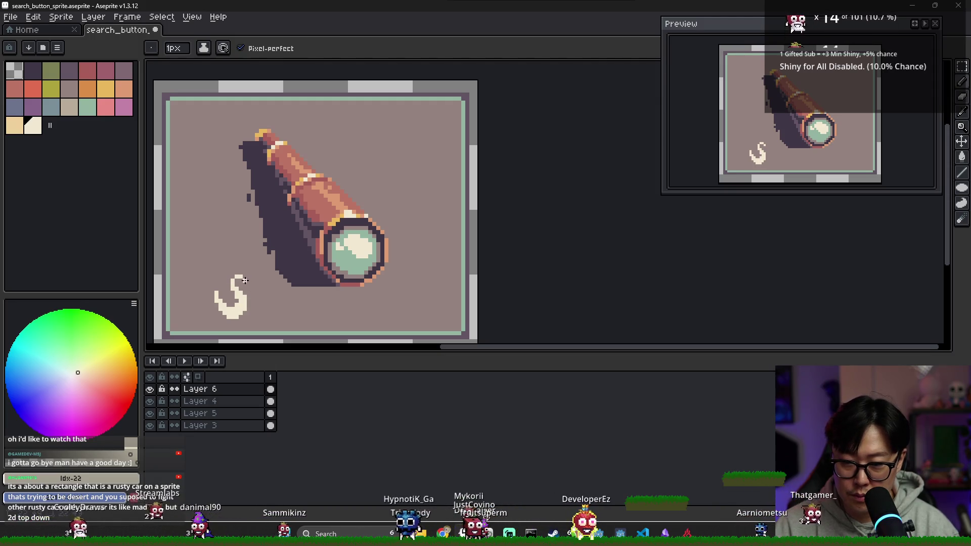
pyautogui.moveTo(248, 284)
pyautogui.mouseDown()
pyautogui.moveTo(268, 313)
pyautogui.moveTo(278, 305)
pyautogui.moveTo(300, 316)
pyautogui.moveTo(322, 299)
pyautogui.moveTo(333, 317)
pyautogui.moveTo(359, 286)
pyautogui.mouseUp()
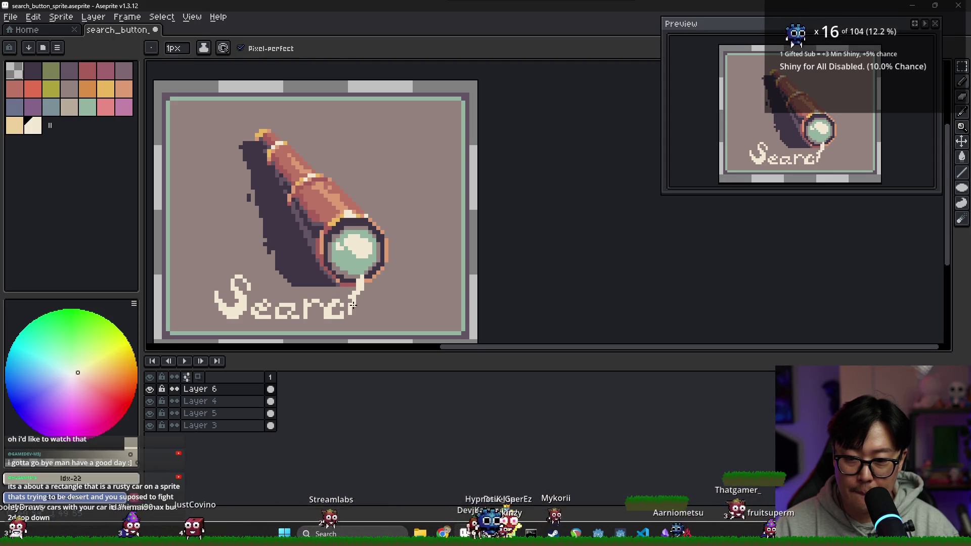
# - Draw the cream 'h' of Search so its tall stroke meets the spyglass lens
pyautogui.moveTo(358, 300); pyautogui.dragTo(374, 318)
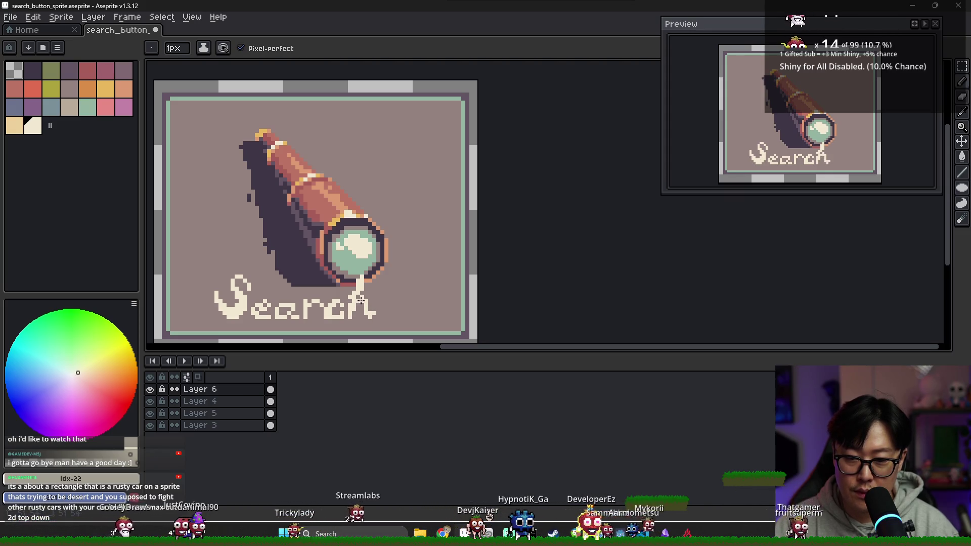
pyautogui.scroll(1, 341, 312)
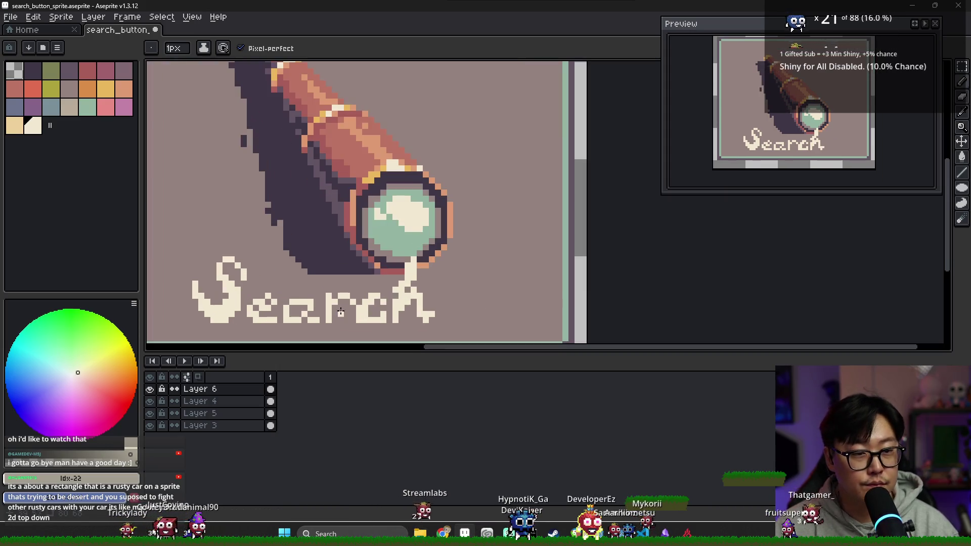
pyautogui.press('e')
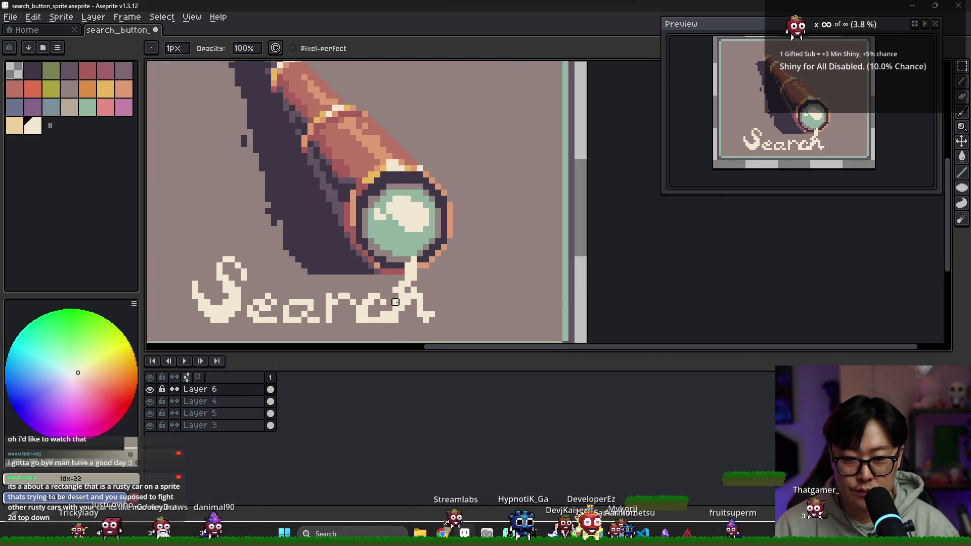
pyautogui.press('b')
pyautogui.keyDown('alt'); pyautogui.click(403, 291); pyautogui.keyUp('alt')
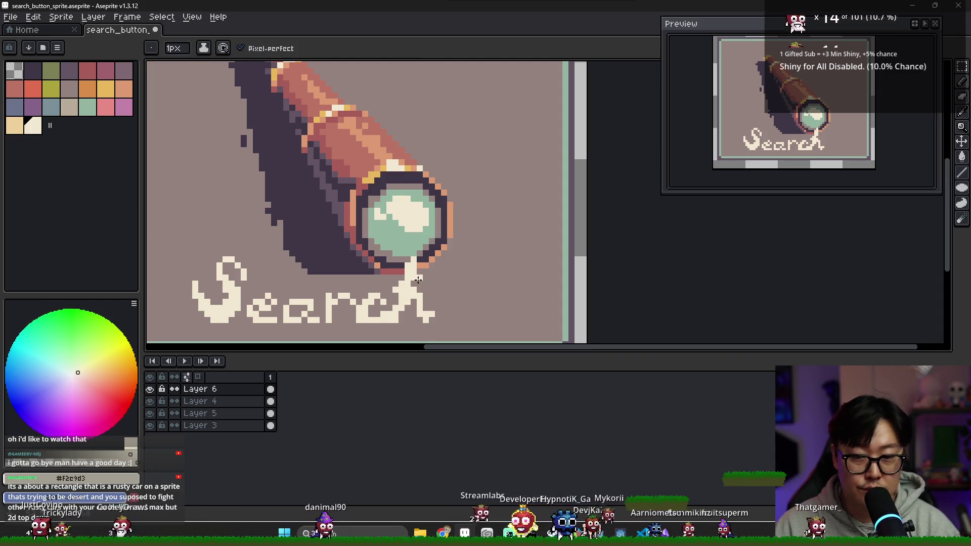
pyautogui.press('e')
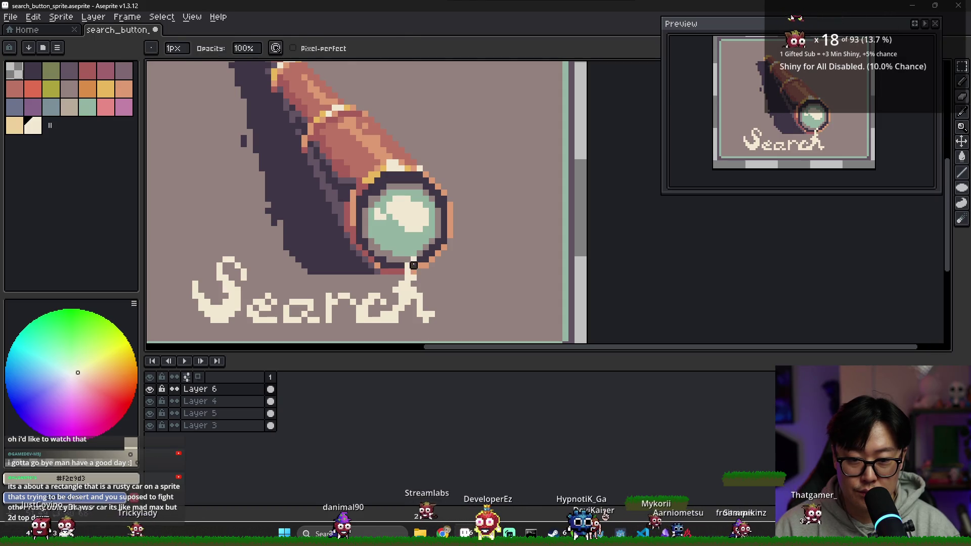
pyautogui.keyDown('alt'); pyautogui.click(410, 283); pyautogui.keyUp('alt')
pyautogui.press('b')
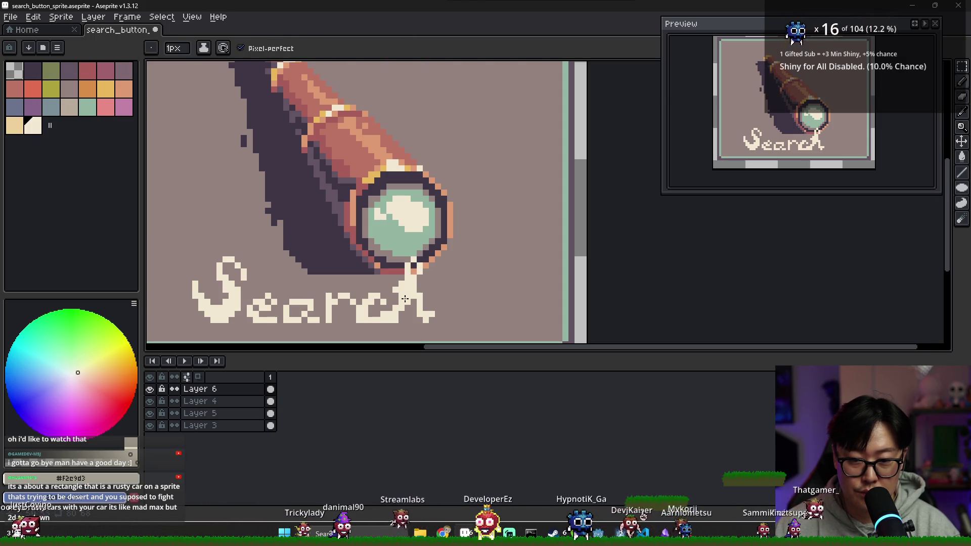
# - Resample the cream lettering colour #f2e9d3 and alternate Pencil and Eraser to refine the h
pyautogui.keyDown('alt'); pyautogui.click(423, 302); pyautogui.keyUp('alt')
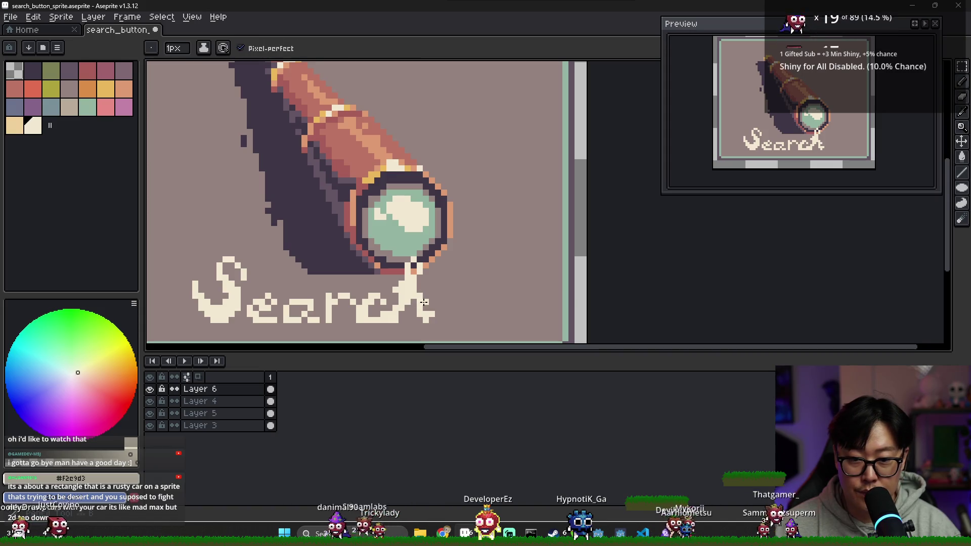
pyautogui.keyDown('alt'); pyautogui.click(420, 295); pyautogui.keyUp('alt')
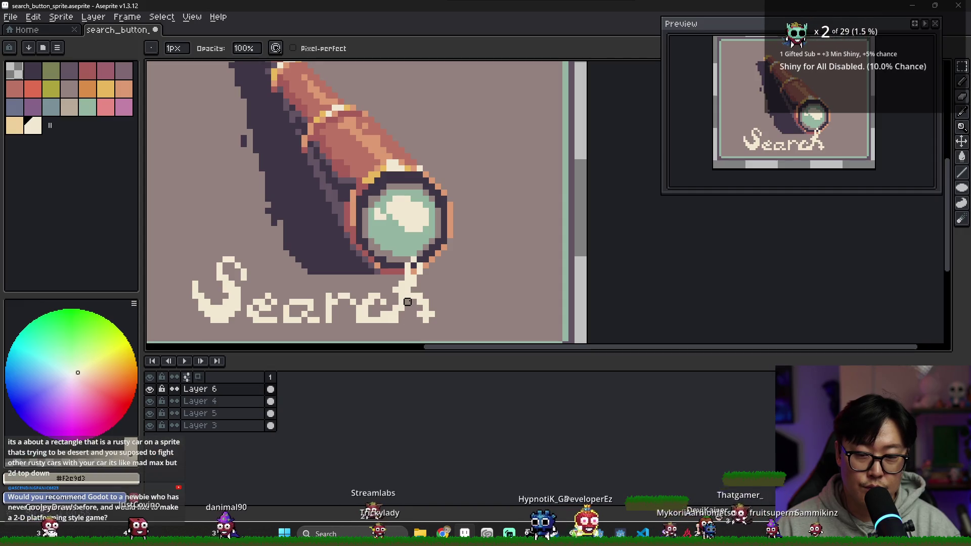
pyautogui.keyDown('alt'); pyautogui.click(420, 308); pyautogui.keyUp('alt')
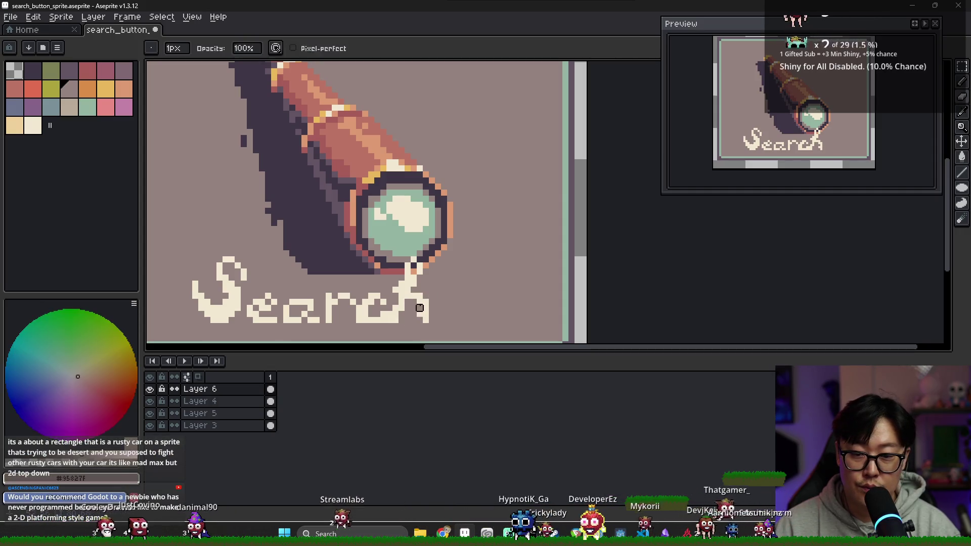
pyautogui.keyDown('alt'); pyautogui.click(420, 305); pyautogui.keyUp('alt')
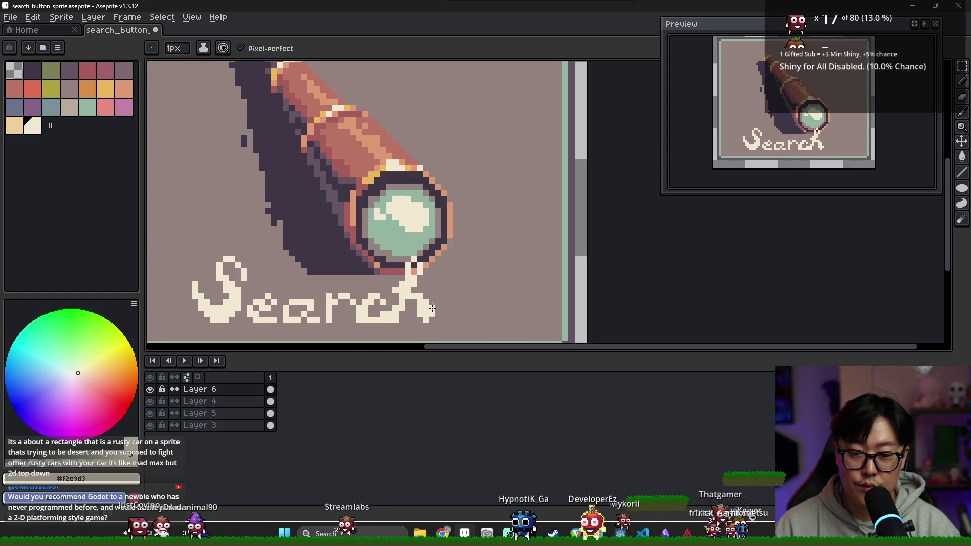
pyautogui.press('e')
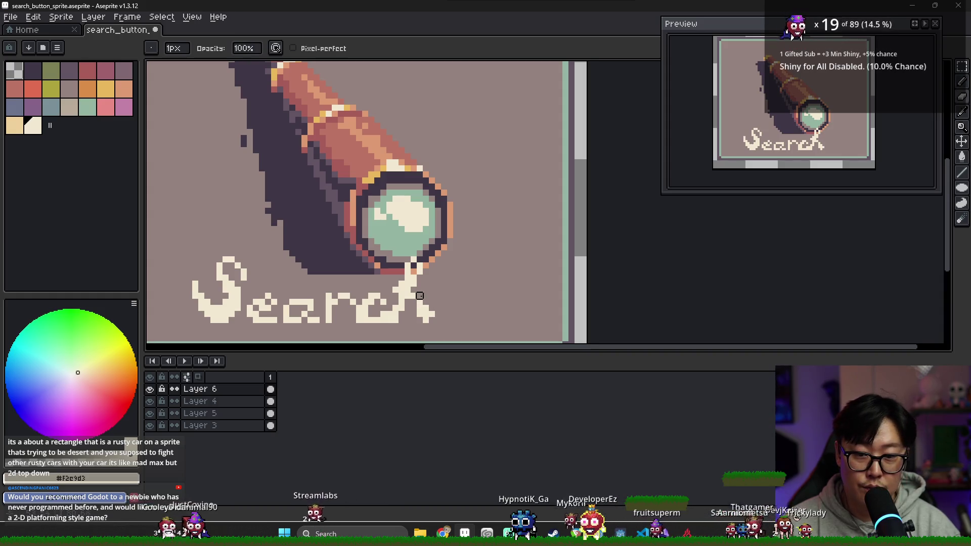
pyautogui.press('b')
pyautogui.press('e')
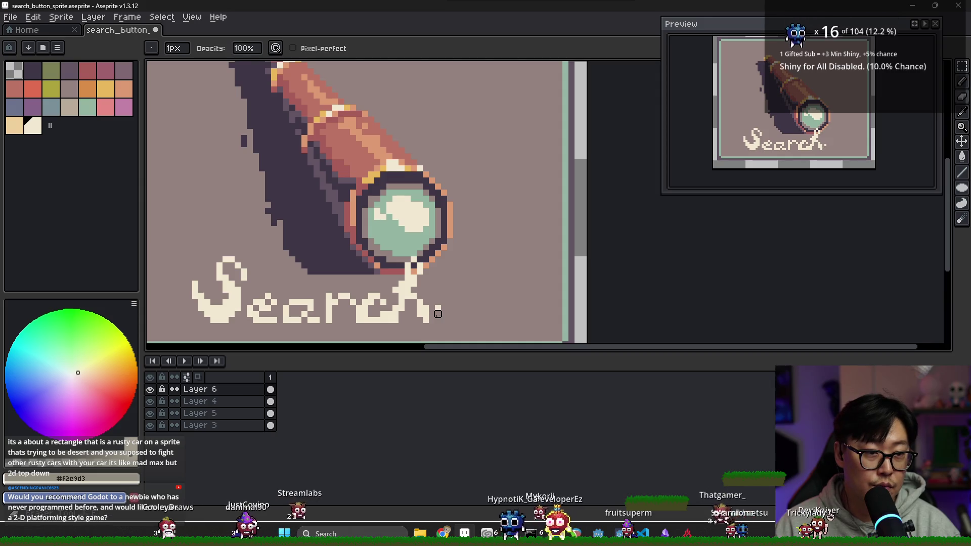
pyautogui.press('b')
pyautogui.press('e')
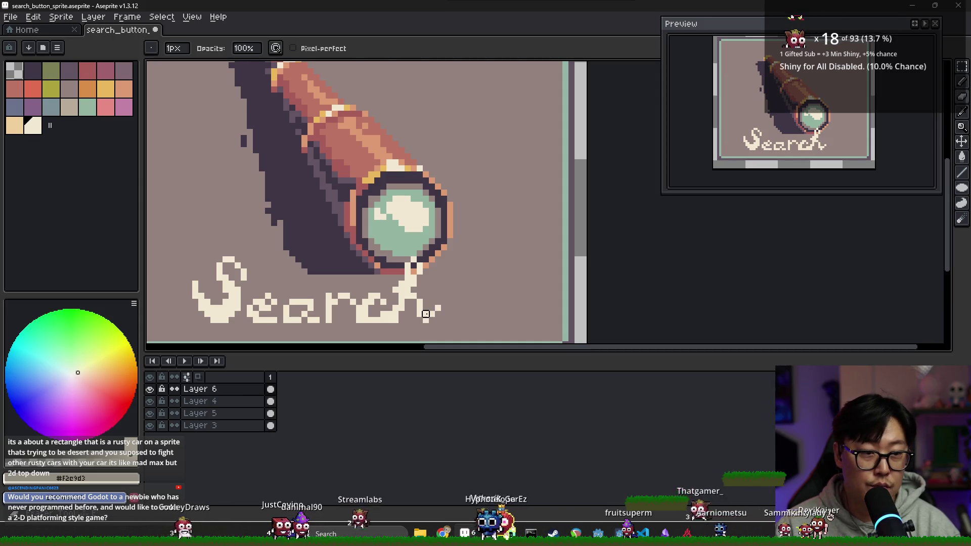
pyautogui.scroll(2, 389, 314)
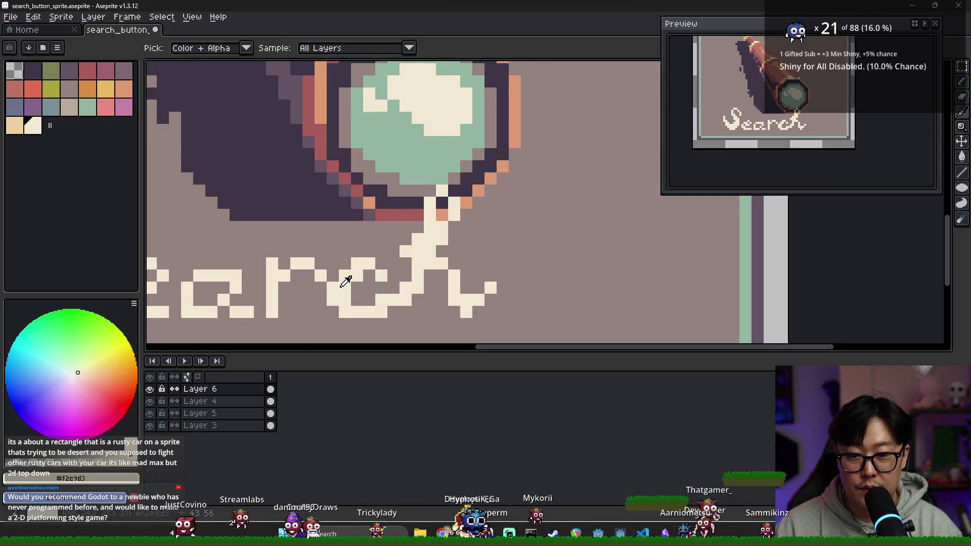
# - Erase stray pixels where the a meets the r and add a cream pixel at the join
pyautogui.moveTo(336, 277); pyautogui.dragTo(364, 277)
pyautogui.press('b')
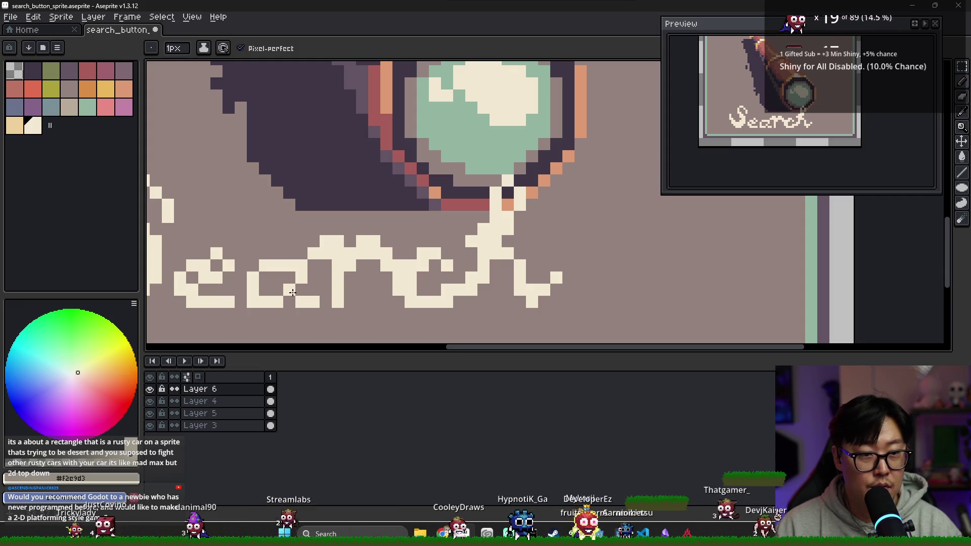
pyautogui.moveTo(292, 292); pyautogui.dragTo(335, 288)
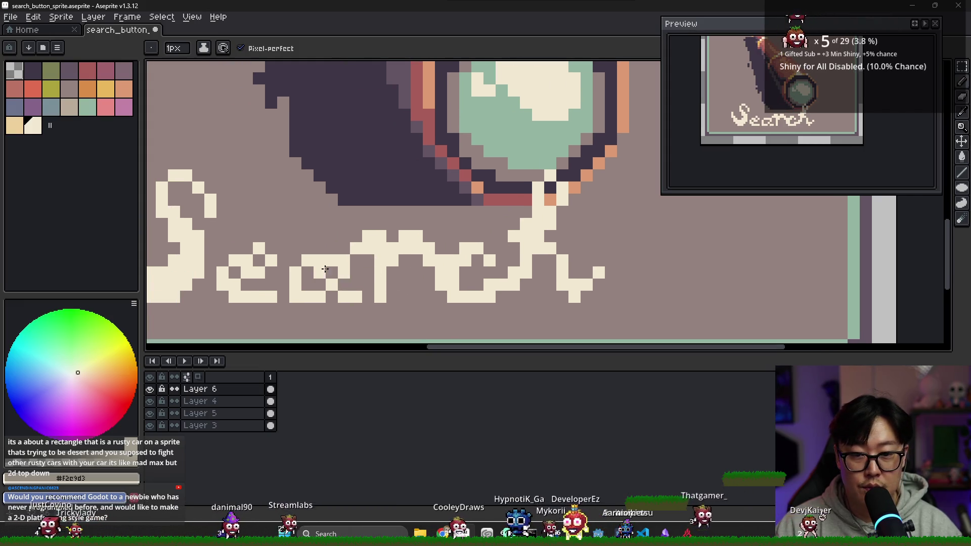
pyautogui.press('e')
pyautogui.click(368, 236)
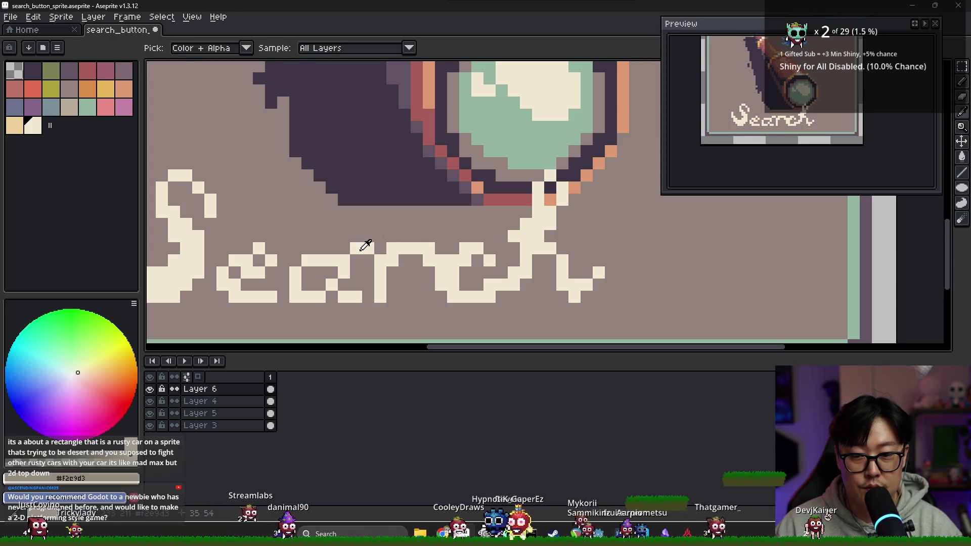
pyautogui.click(356, 248)
pyautogui.press('b')
pyautogui.click(392, 248)
# - Add a cream pixel right of the r and paint cream pixels along the top of the e
pyautogui.press('e')
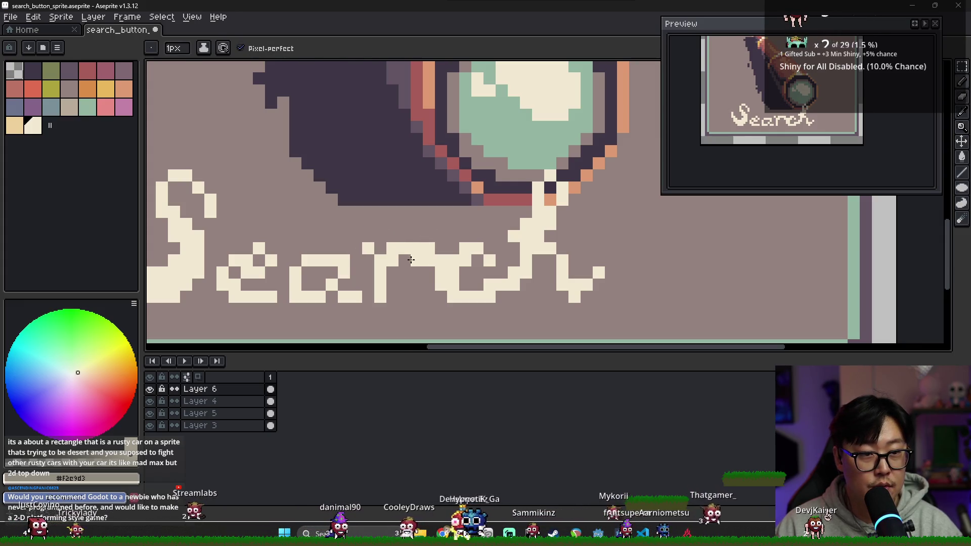
pyautogui.press('i')
pyautogui.press('b')
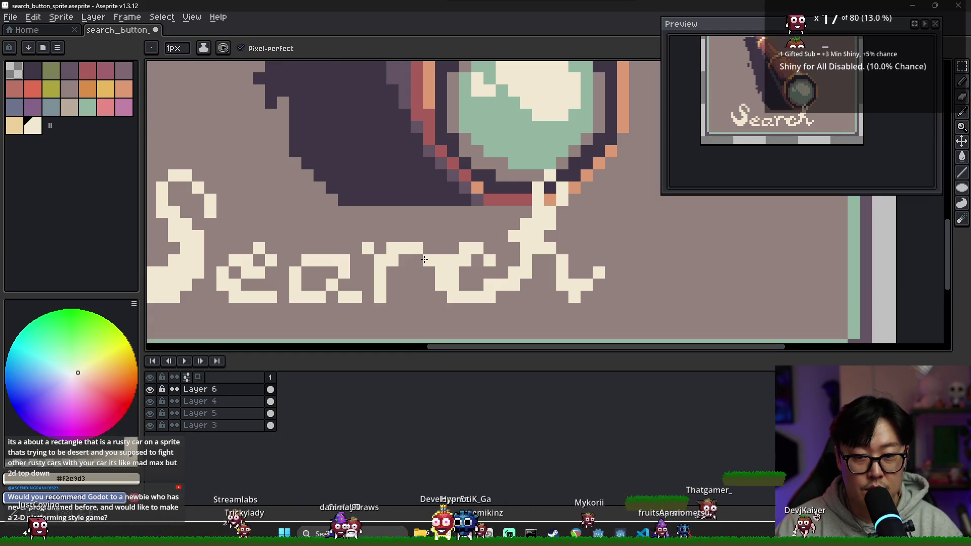
pyautogui.press('e')
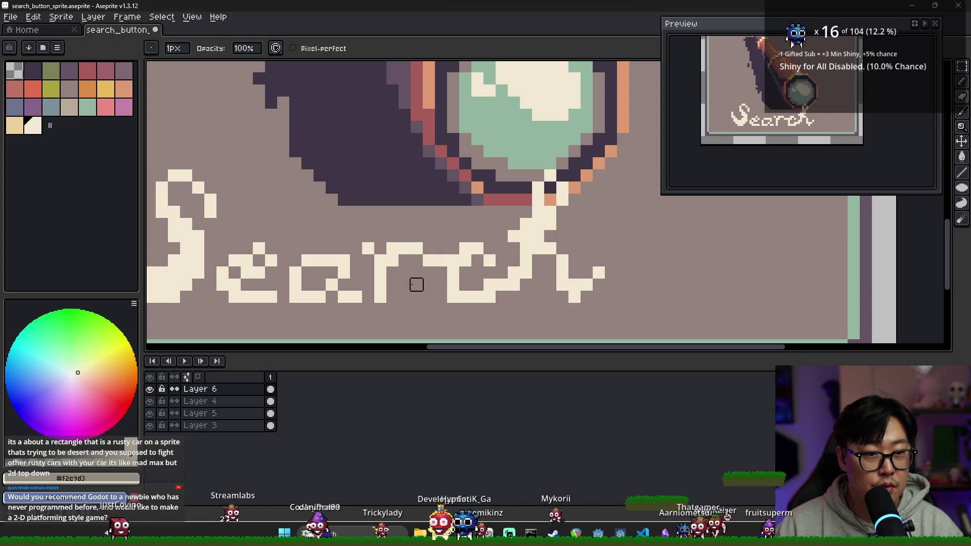
pyautogui.press('b')
pyautogui.click(429, 260)
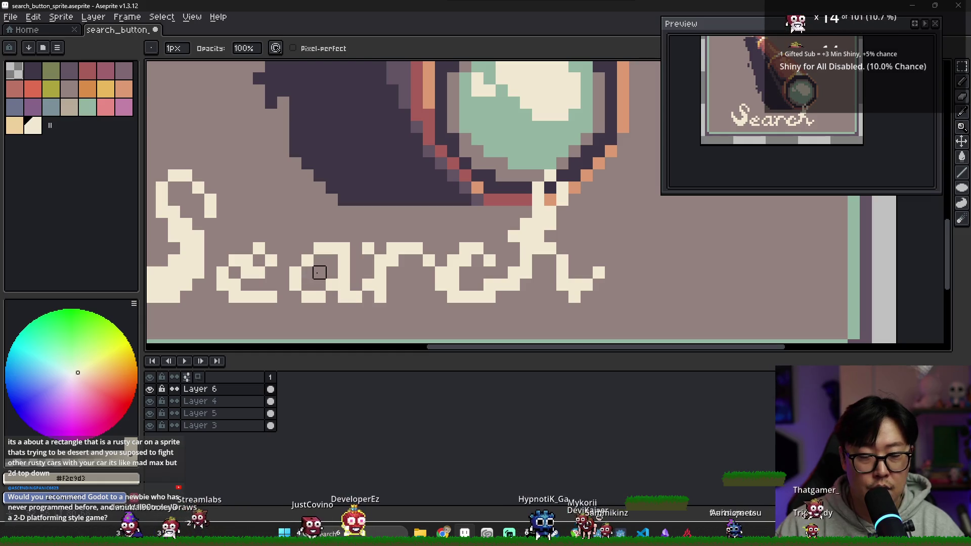
pyautogui.press('e')
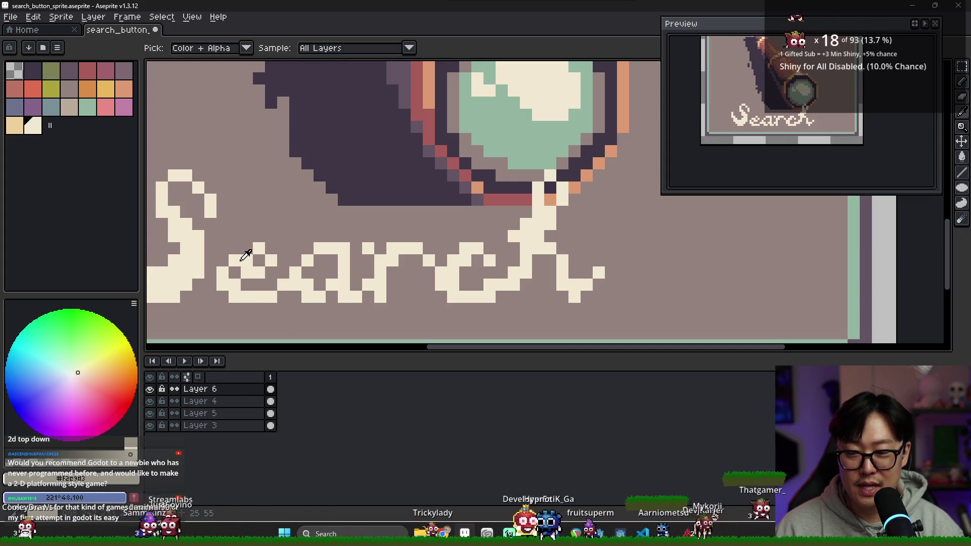
pyautogui.moveTo(247, 248); pyautogui.dragTo(264, 245)
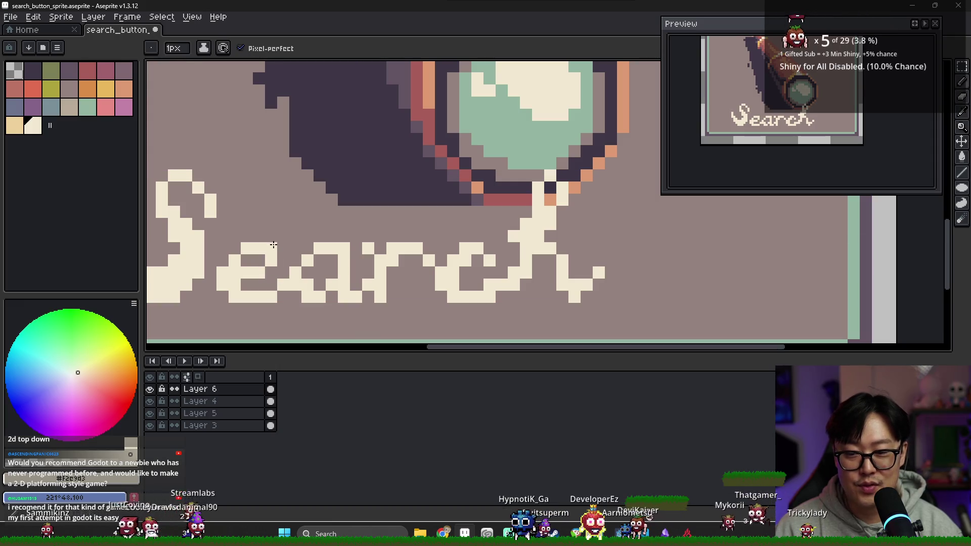
pyautogui.scroll(-2, 278, 243)
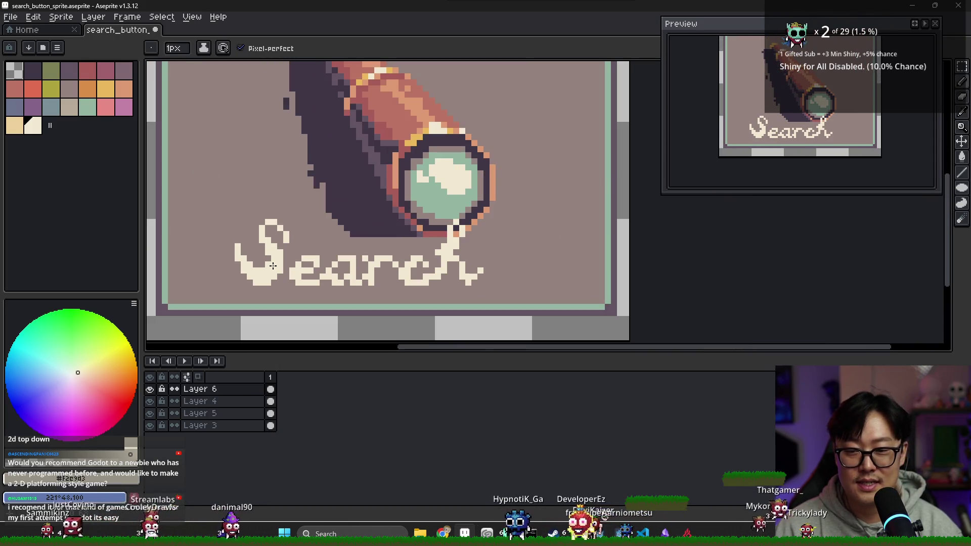
# - Nudge the Search lettering slightly right and up with the Move tool
pyautogui.scroll(-3, 267, 260)
pyautogui.press('v')
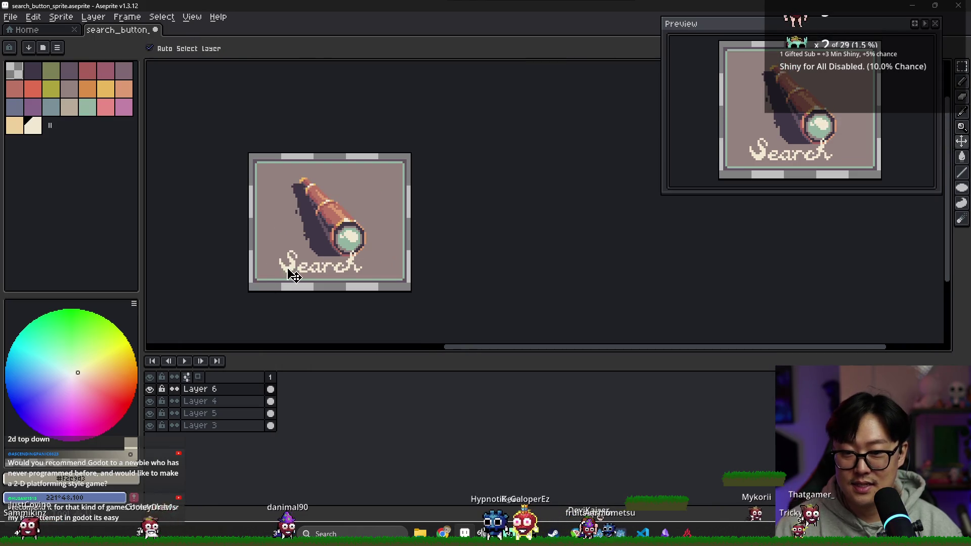
pyautogui.moveTo(302, 275)
pyautogui.mouseDown()
pyautogui.moveTo(309, 272)
pyautogui.moveTo(297, 265)
pyautogui.moveTo(301, 272)
pyautogui.mouseUp()
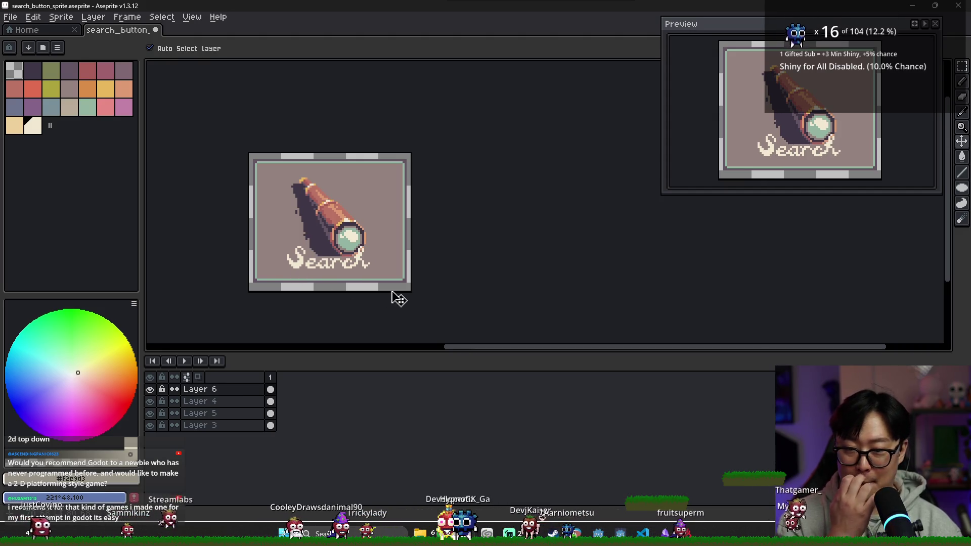
# - Export the sprite as search_button_sprite.png and close the sprite tab
pyautogui.click(10, 17)
pyautogui.moveTo(48, 120)
pyautogui.click(151, 116)
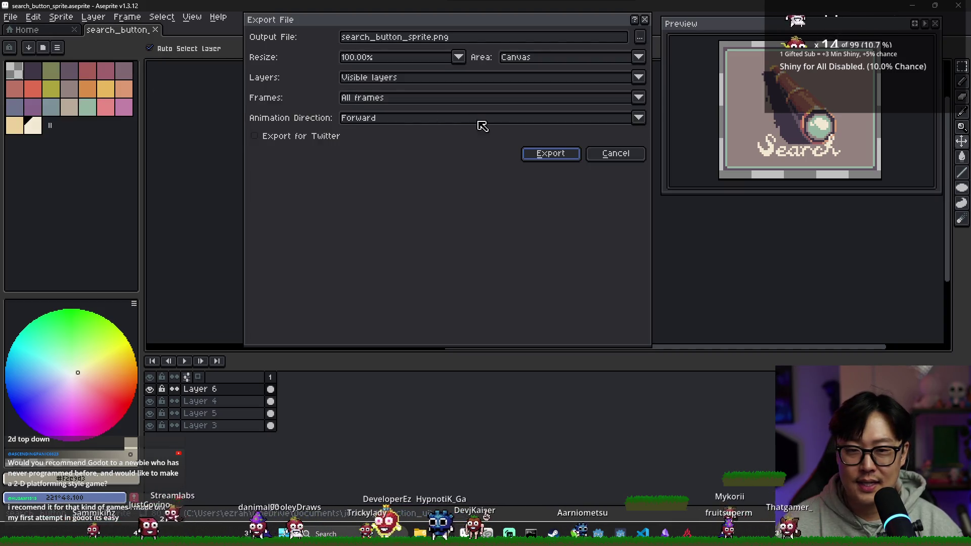
pyautogui.click(550, 153)
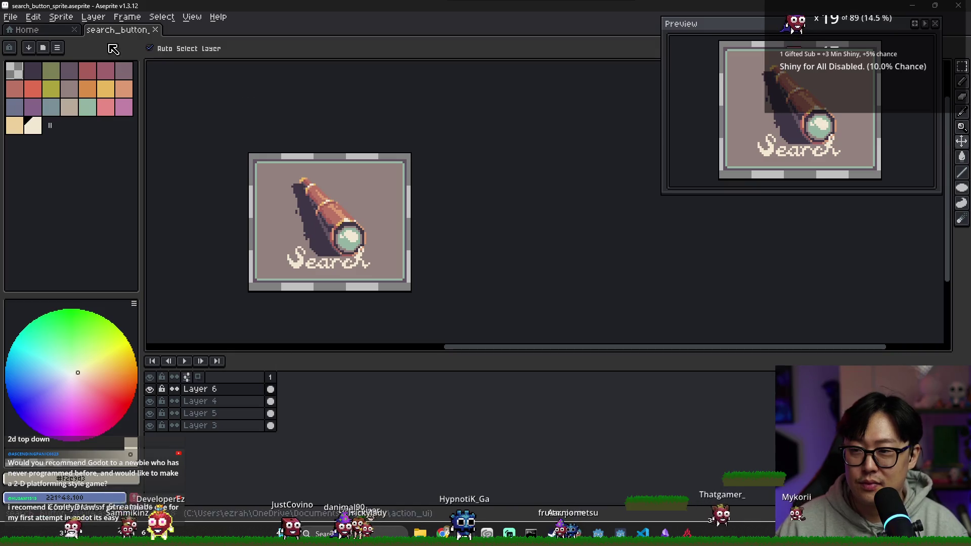
pyautogui.click(155, 30)
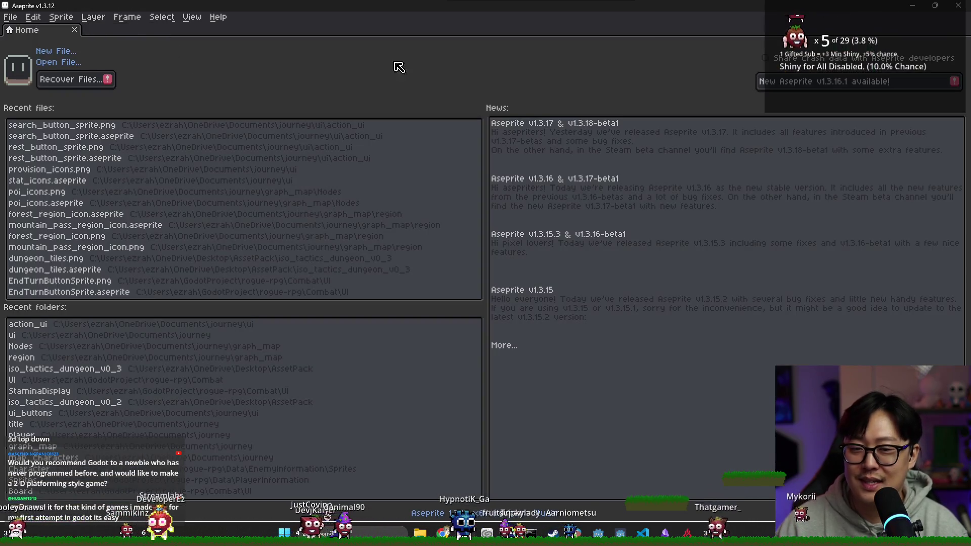
# - Leave Chrome's telescope image results and switch past the Region note to the Godot editor
pyautogui.click(911, 5)
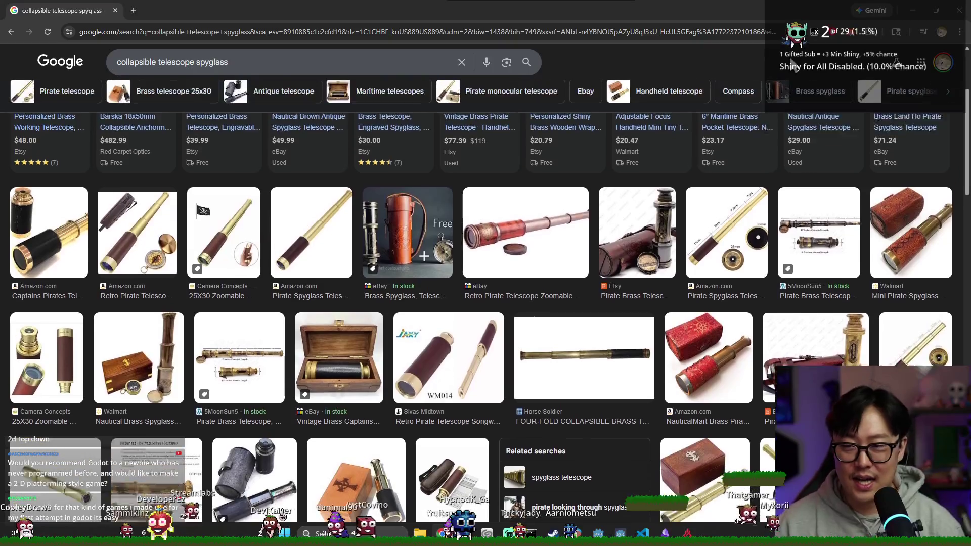
pyautogui.scroll(1, 623, 128)
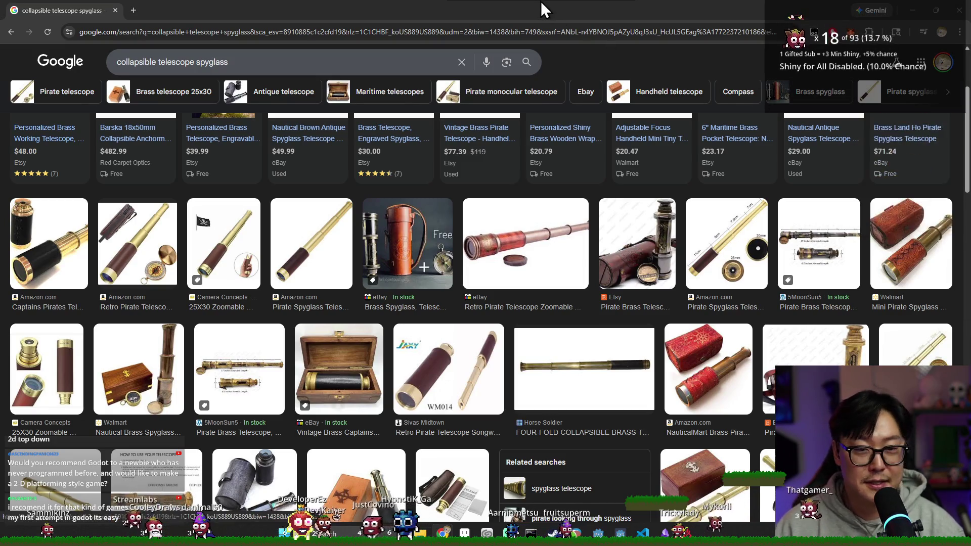
pyautogui.hotkey('alt', 'Tab')
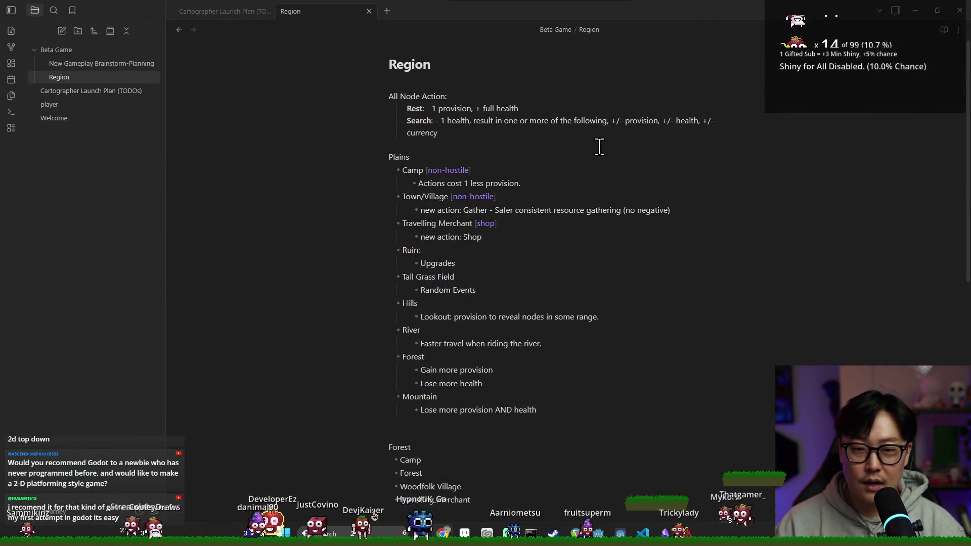
pyautogui.hotkey('alt', 'Tab')
pyautogui.press('Escape')
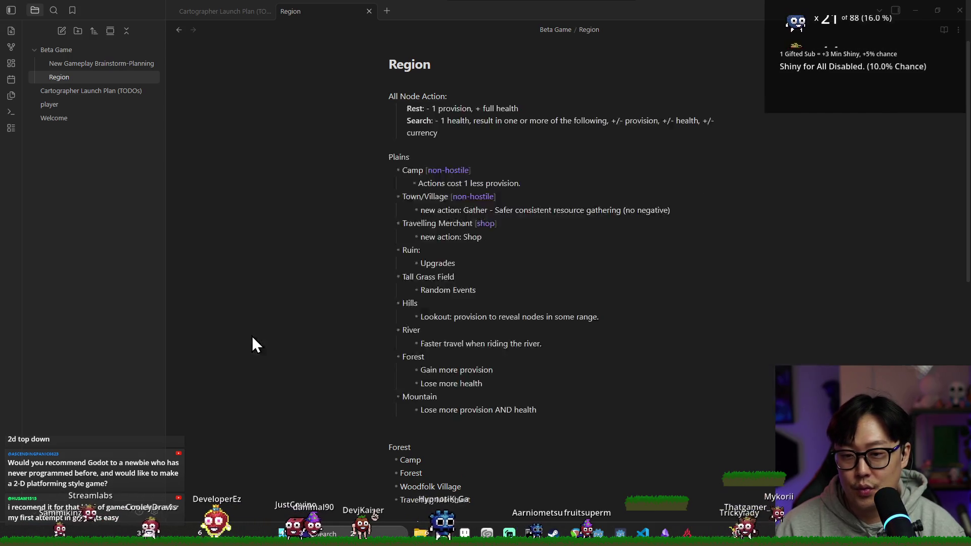
pyautogui.hotkey('alt', 'Tab')
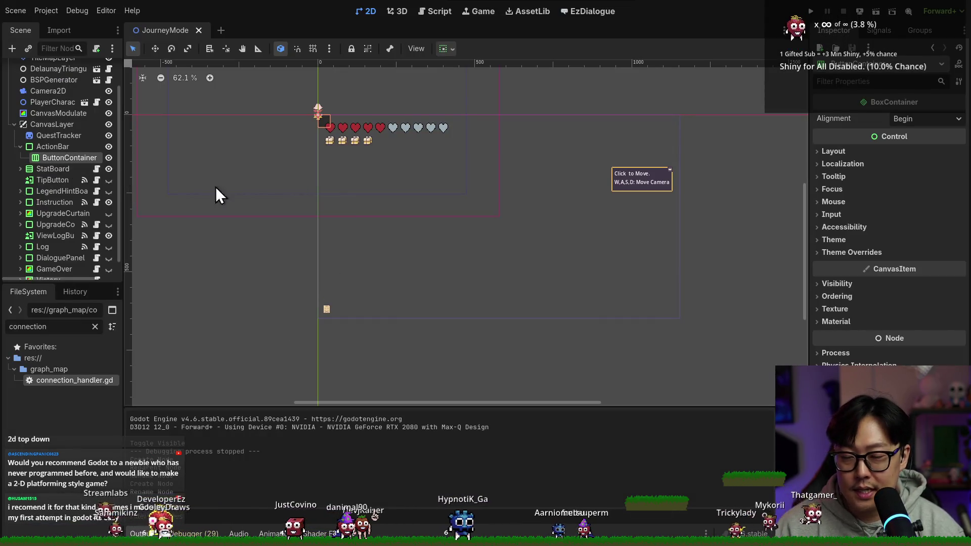
# - Add a TextureRect child node under ButtonContainer
pyautogui.rightClick(59, 159)
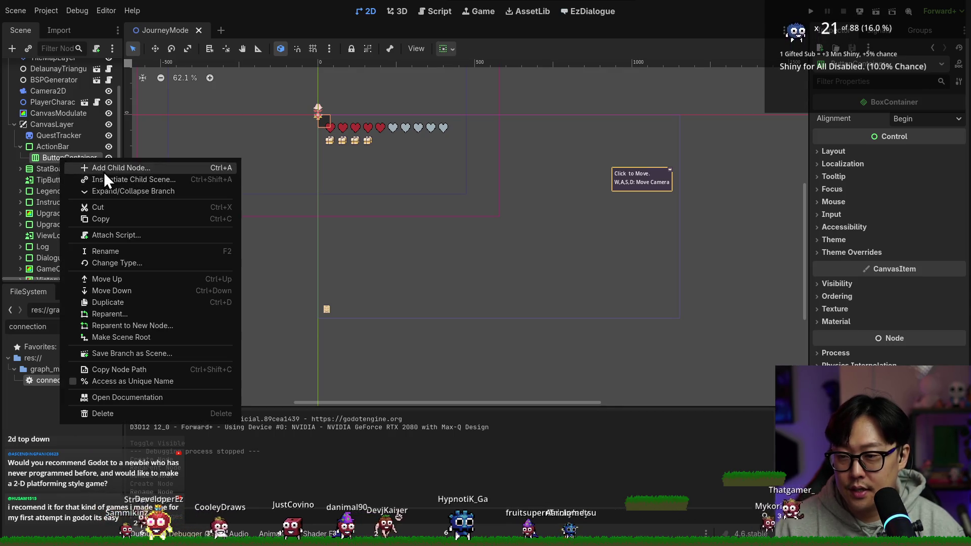
pyautogui.click(104, 171)
pyautogui.write('texture')
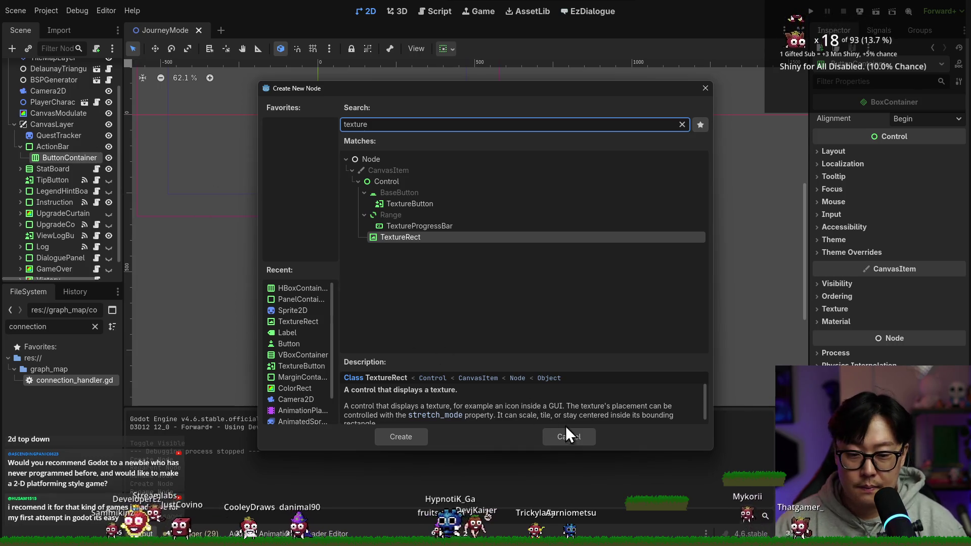
pyautogui.click(417, 238)
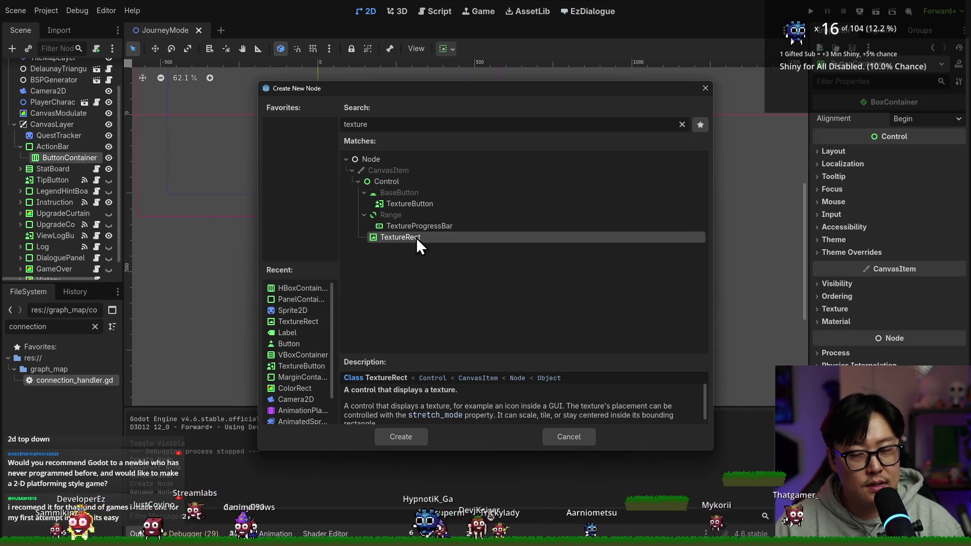
pyautogui.doubleClick(416, 238)
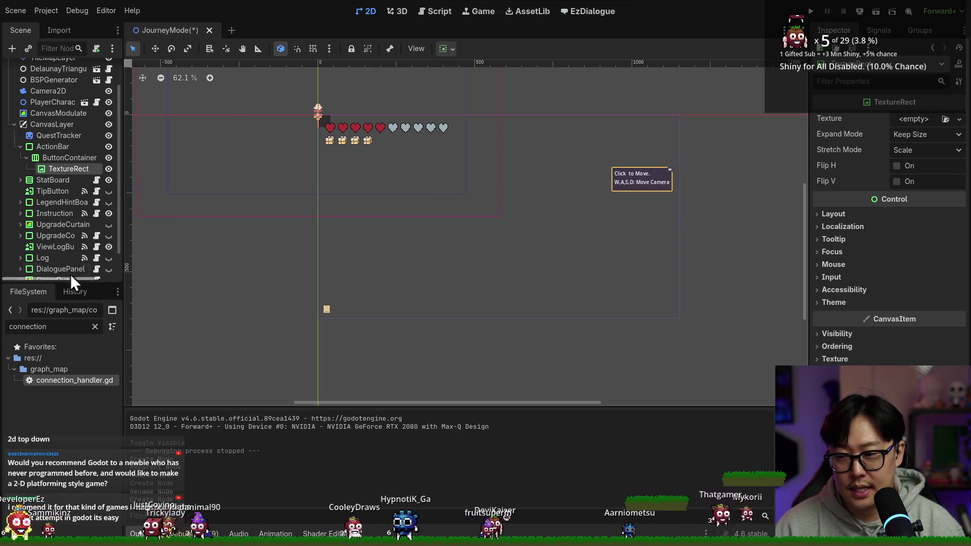
# - Change the new TextureRect's node type to TextureButton
pyautogui.rightClick(78, 171)
pyautogui.click(65, 172)
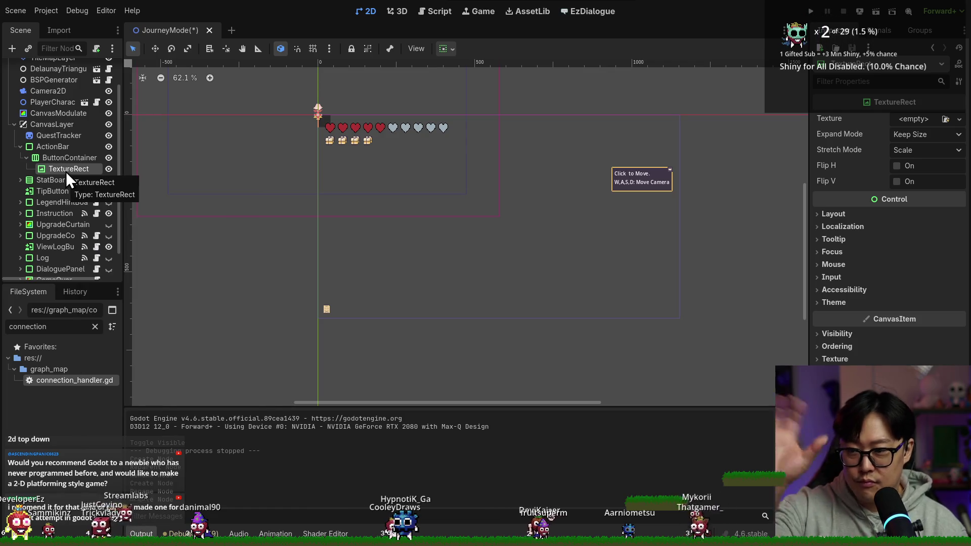
pyautogui.rightClick(64, 167)
pyautogui.click(133, 275)
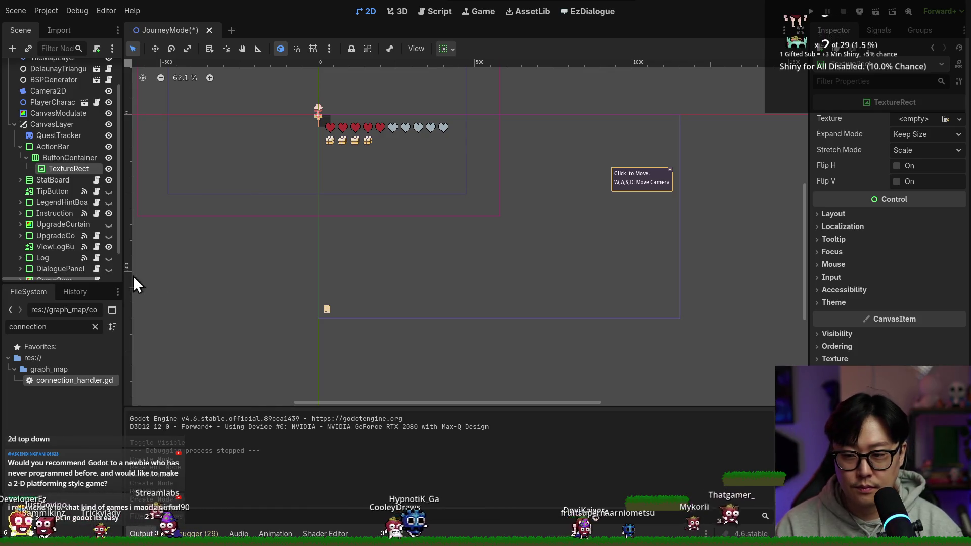
pyautogui.write('texture')
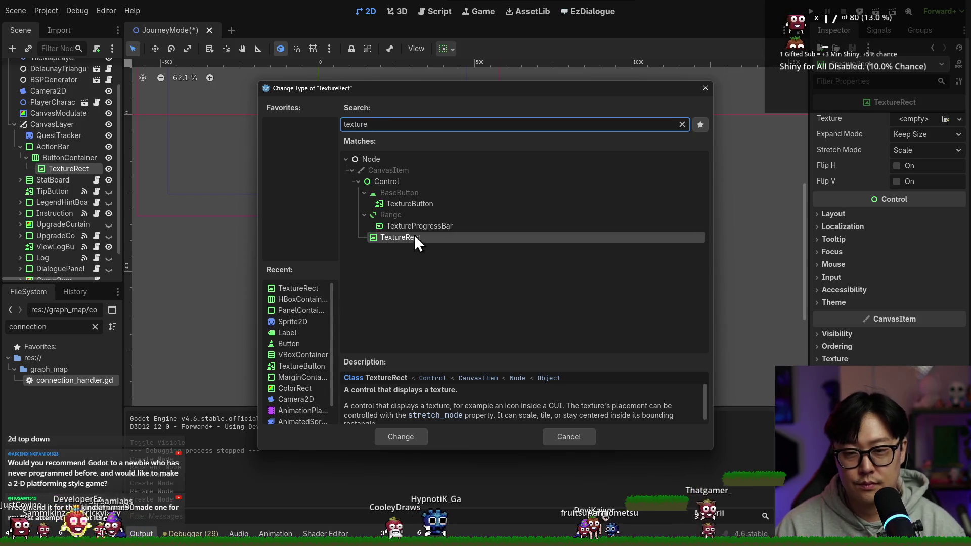
pyautogui.doubleClick(418, 203)
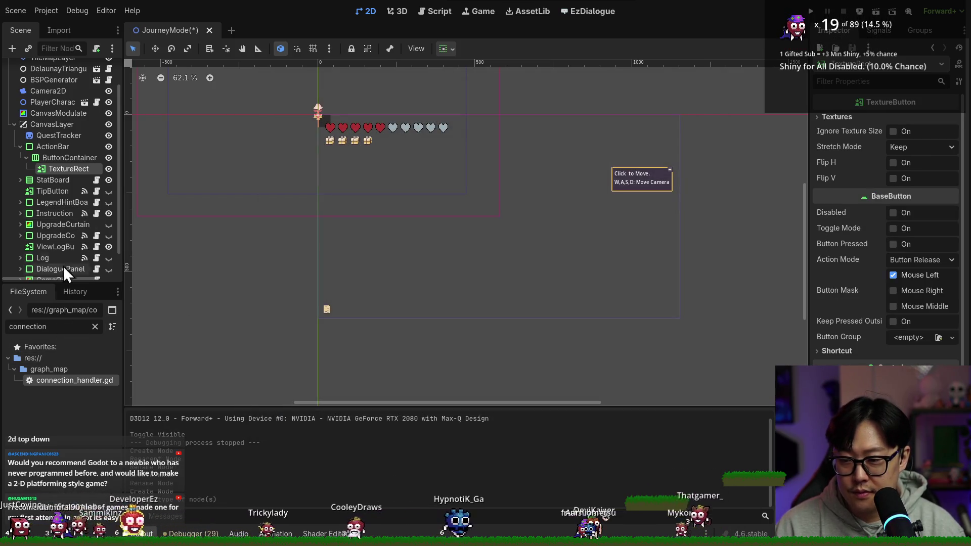
pyautogui.doubleClick(66, 168)
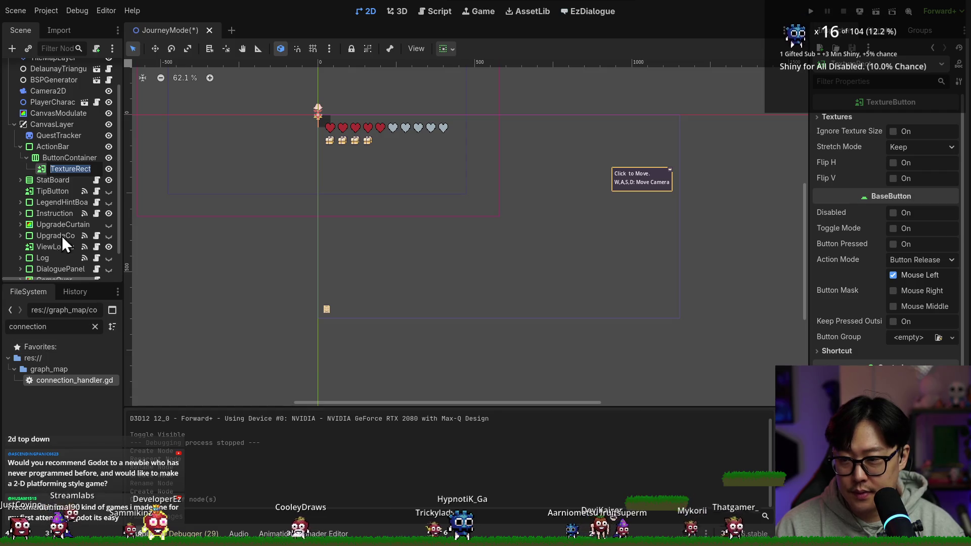
# - Set search_button_sprite as the button's Normal texture, save, and duplicate the button node
pyautogui.click(82, 328)
pyautogui.click(94, 326)
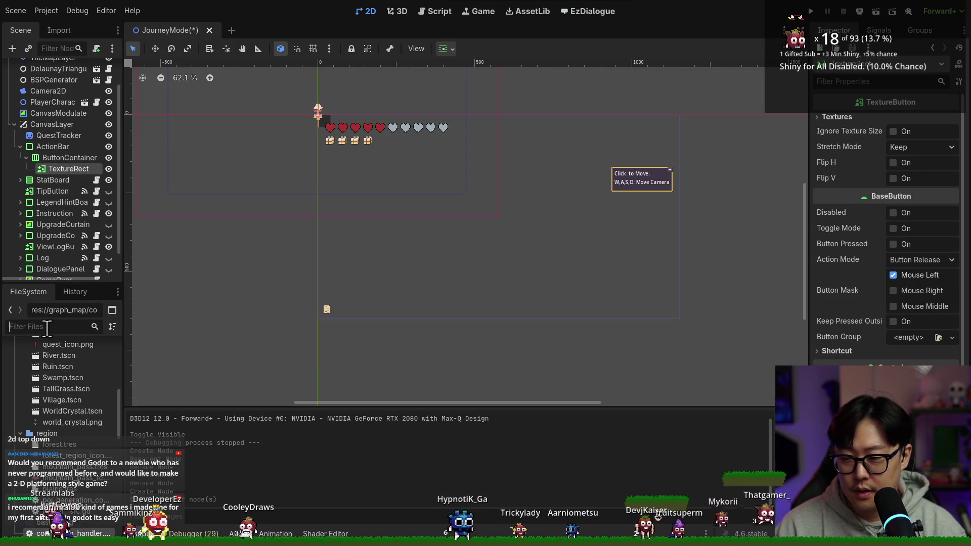
pyautogui.write('search')
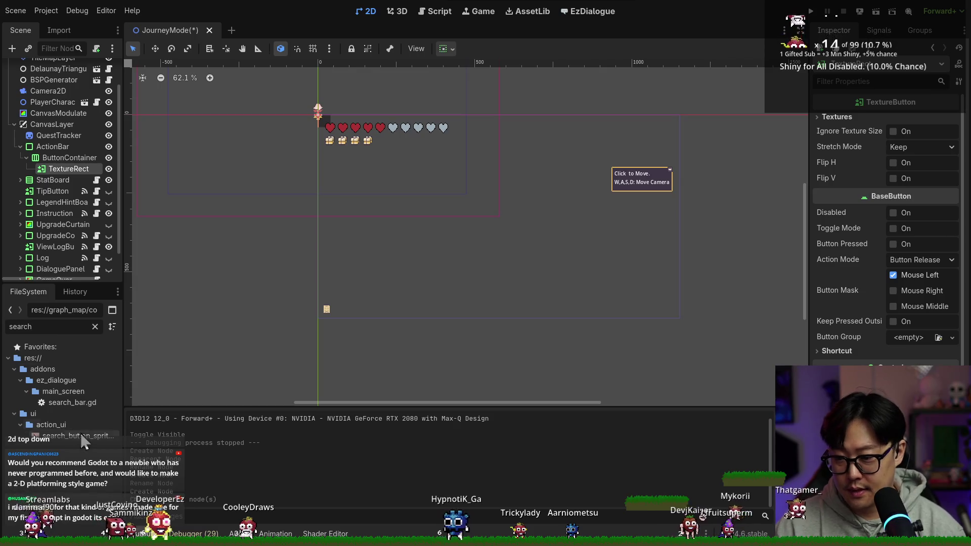
pyautogui.moveTo(81, 434)
pyautogui.mouseDown()
pyautogui.moveTo(353, 371)
pyautogui.moveTo(877, 139)
pyautogui.moveTo(902, 209)
pyautogui.moveTo(907, 134)
pyautogui.moveTo(68, 376)
pyautogui.mouseUp()
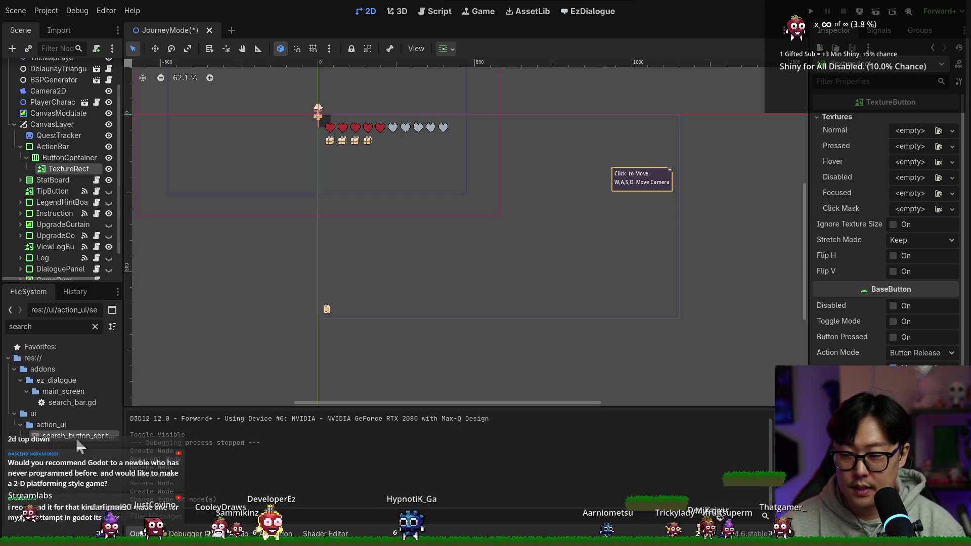
pyautogui.moveTo(76, 436)
pyautogui.mouseDown()
pyautogui.moveTo(841, 147)
pyautogui.moveTo(910, 130)
pyautogui.mouseUp()
pyautogui.hotkey('ctrl', 's')
pyautogui.scroll(8, 353, 129)
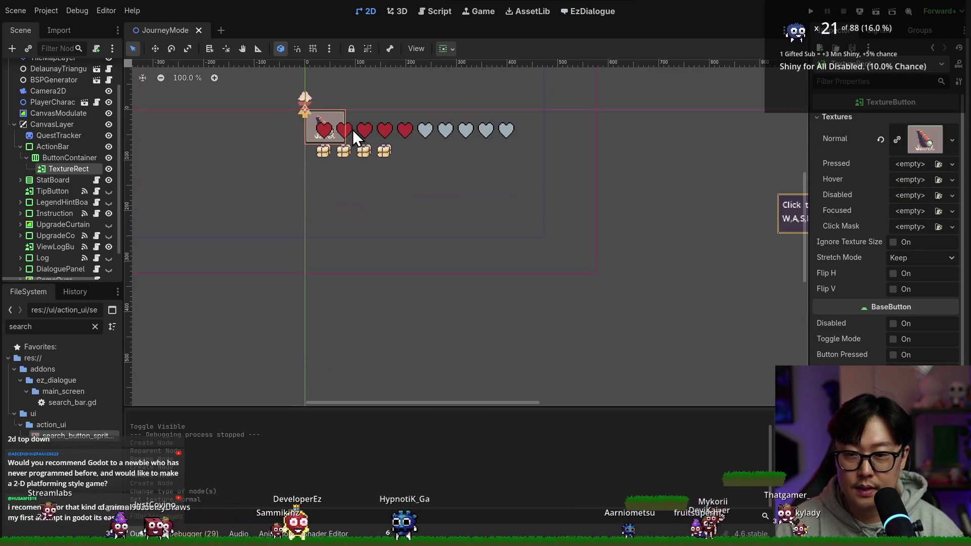
pyautogui.hotkey('ctrl', 'c')
pyautogui.hotkey('ctrl', 'v')
# - Replace the first button's Normal texture with the rest button sprite via Quick Load
pyautogui.click(73, 168)
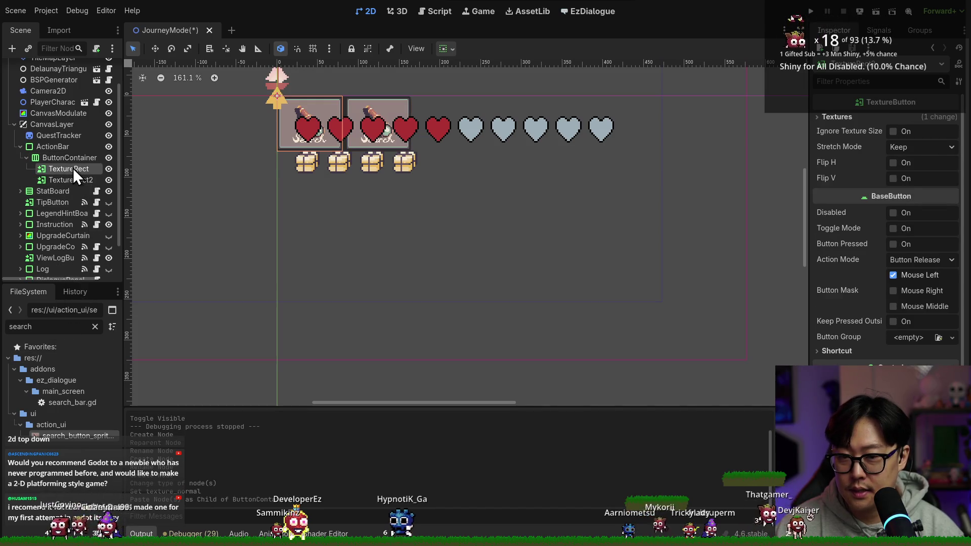
pyautogui.click(951, 141)
pyautogui.click(950, 140)
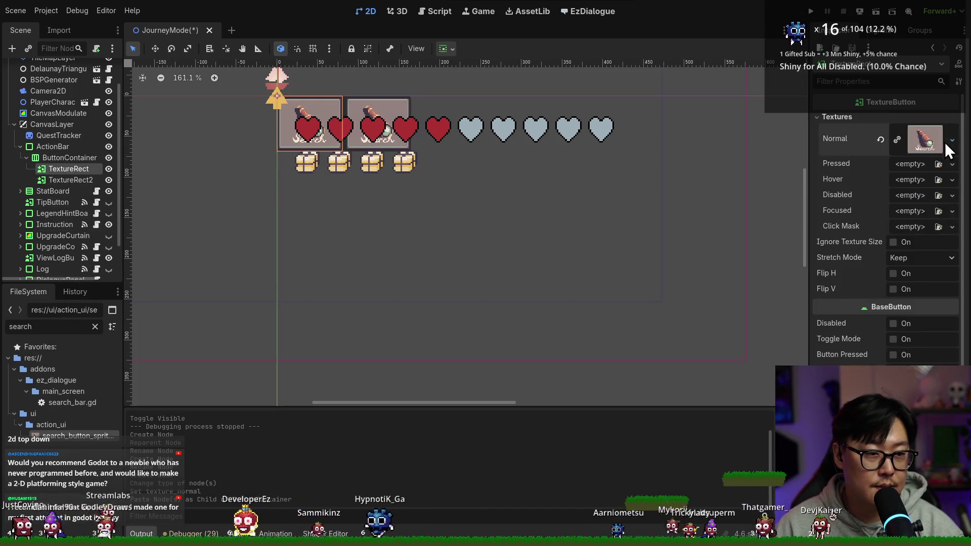
pyautogui.click(924, 139)
pyautogui.click(890, 152)
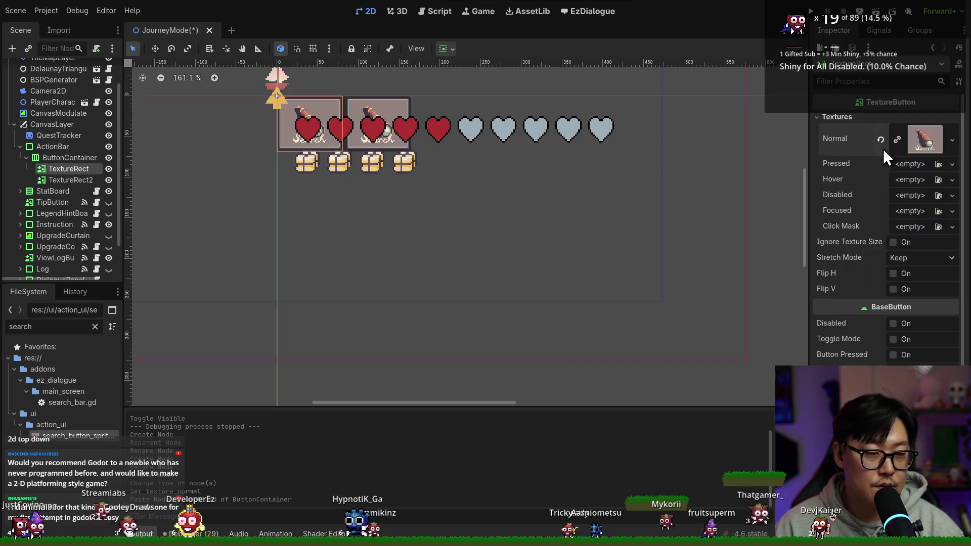
pyautogui.click(880, 139)
pyautogui.click(938, 130)
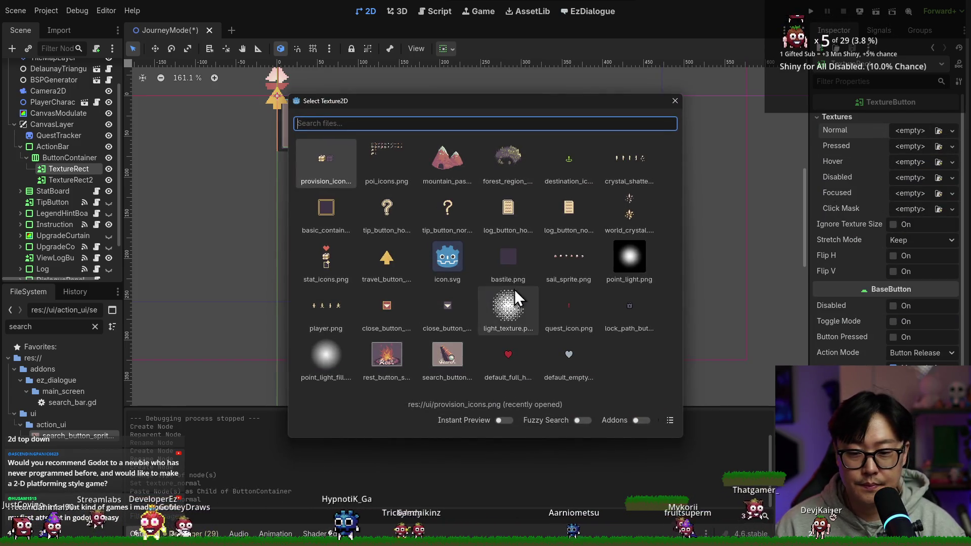
pyautogui.click(387, 351)
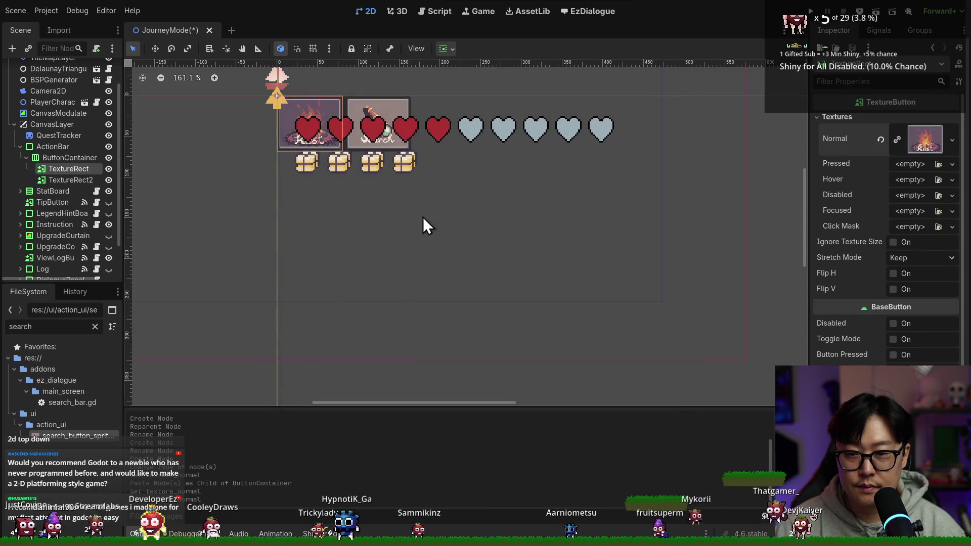
pyautogui.click(57, 157)
pyautogui.click(916, 118)
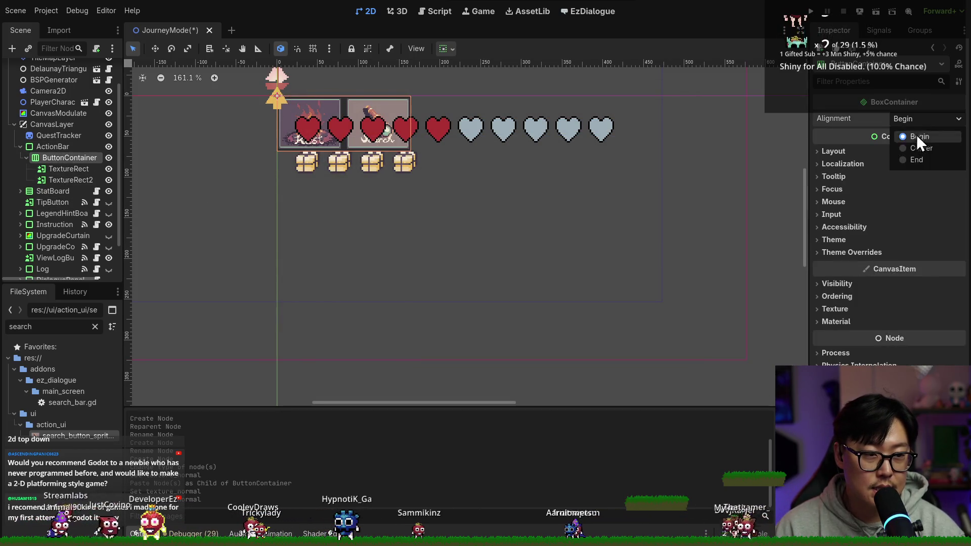
# - Center ButtonContainer's alignment and set its Separation theme override to 8
pyautogui.click(910, 145)
pyautogui.click(853, 252)
pyautogui.click(855, 263)
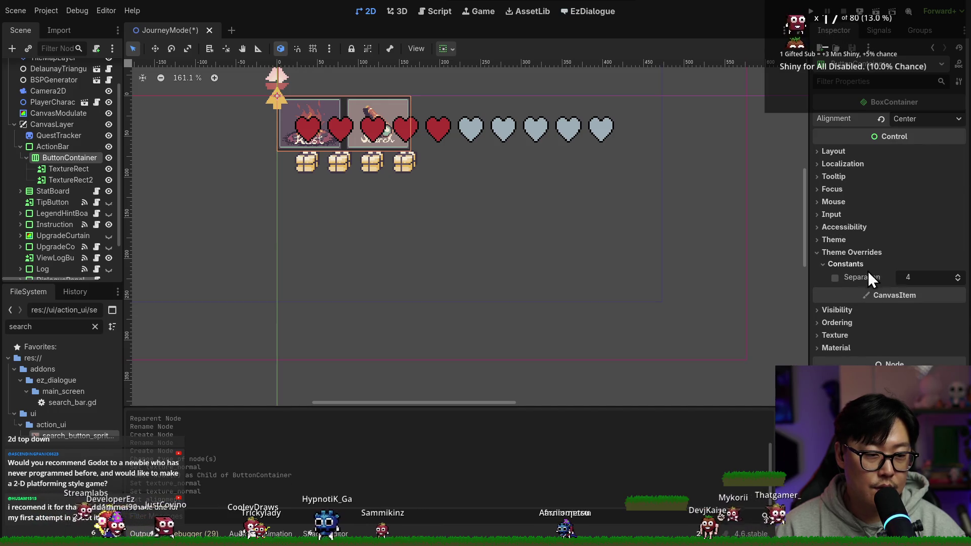
pyautogui.click(921, 279)
pyautogui.write('6')
pyautogui.press('Return')
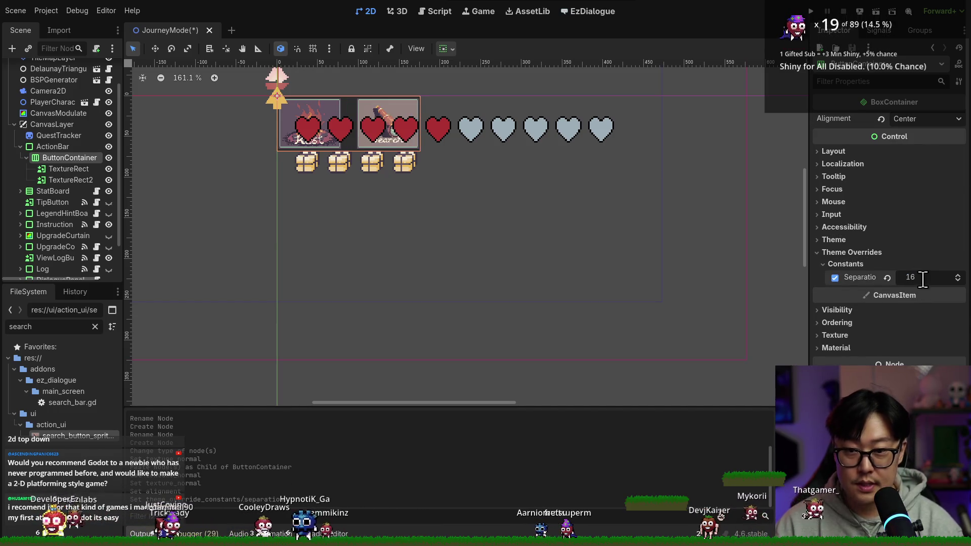
pyautogui.hotkey('ctrl', 's')
pyautogui.click(912, 275)
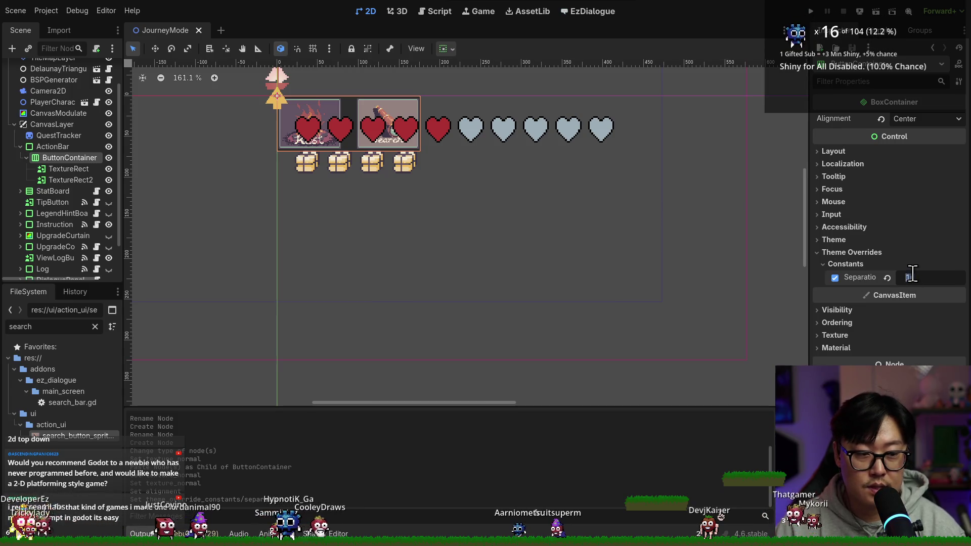
pyautogui.write('8')
pyautogui.press('Return')
pyautogui.hotkey('ctrl', 's')
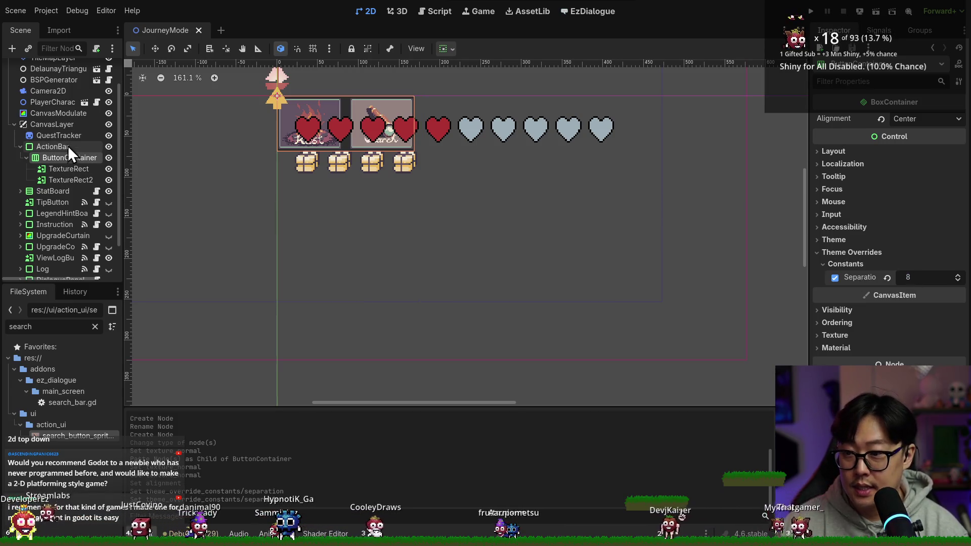
# - Override the ActionBar's Styles > Panel with a new StyleBox and save the scene
pyautogui.click(68, 145)
pyautogui.click(852, 218)
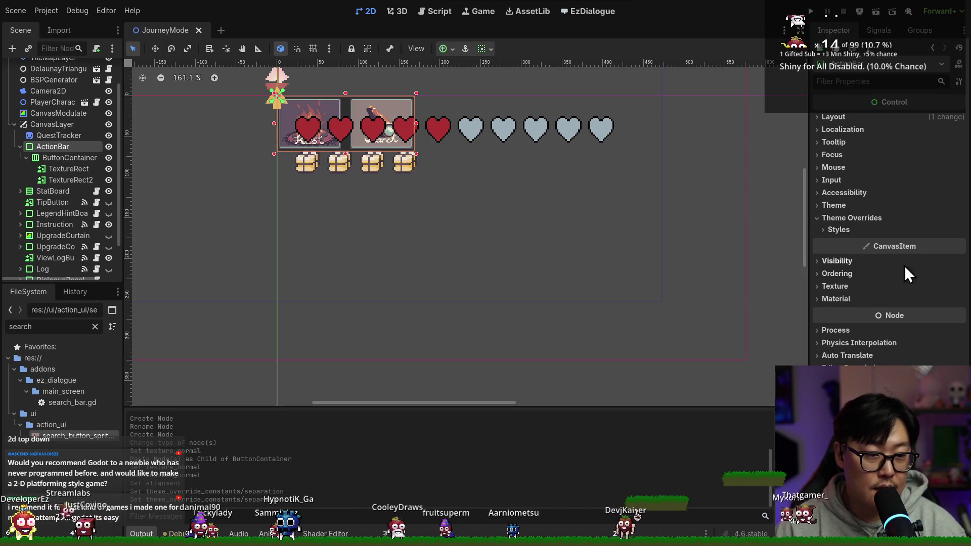
pyautogui.click(860, 229)
pyautogui.click(911, 243)
pyautogui.click(842, 243)
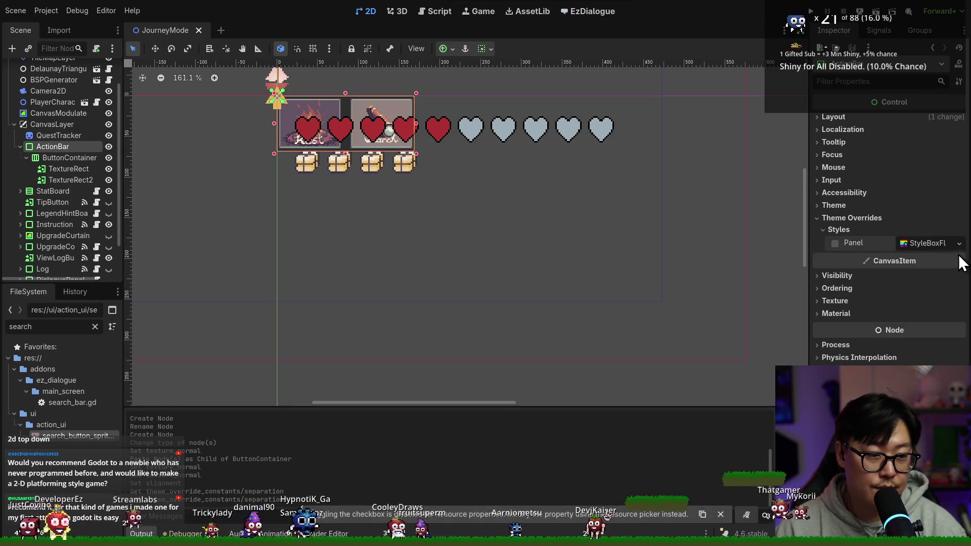
pyautogui.click(959, 244)
pyautogui.click(927, 283)
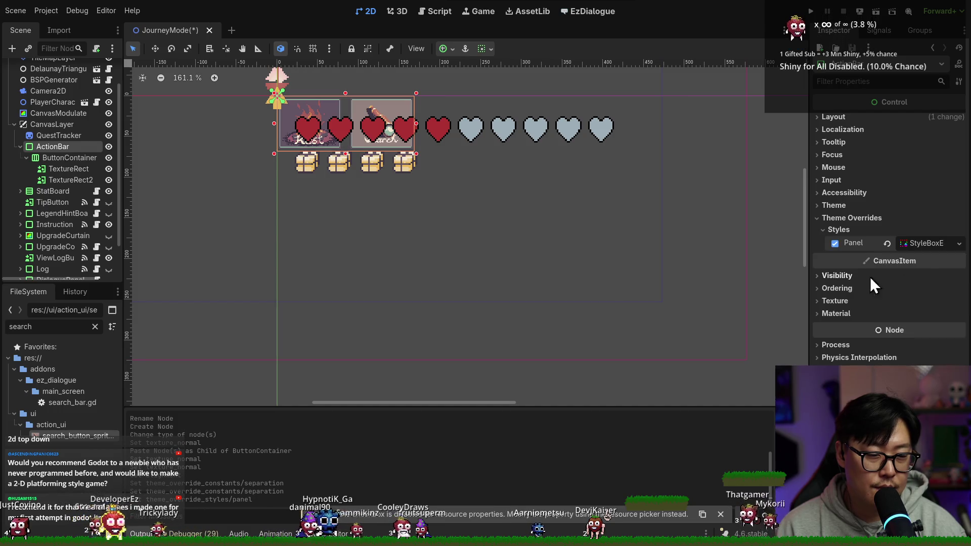
pyautogui.hotkey('ctrl', 's')
pyautogui.click(65, 158)
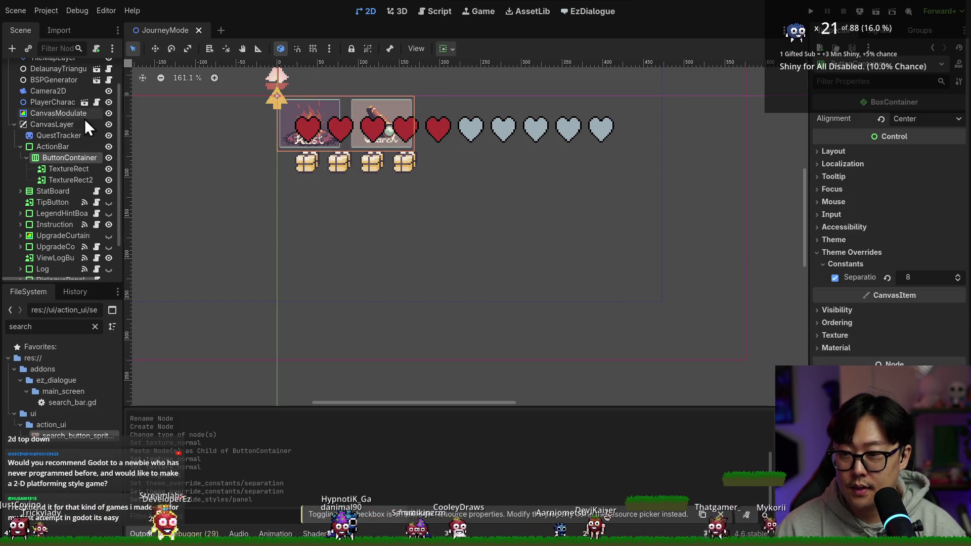
pyautogui.click(833, 116)
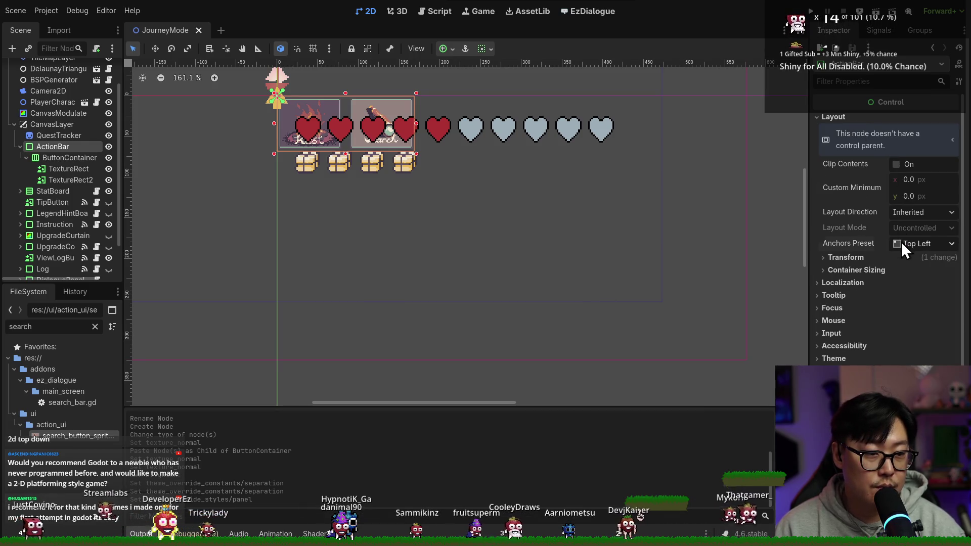
pyautogui.click(923, 244)
pyautogui.click(923, 391)
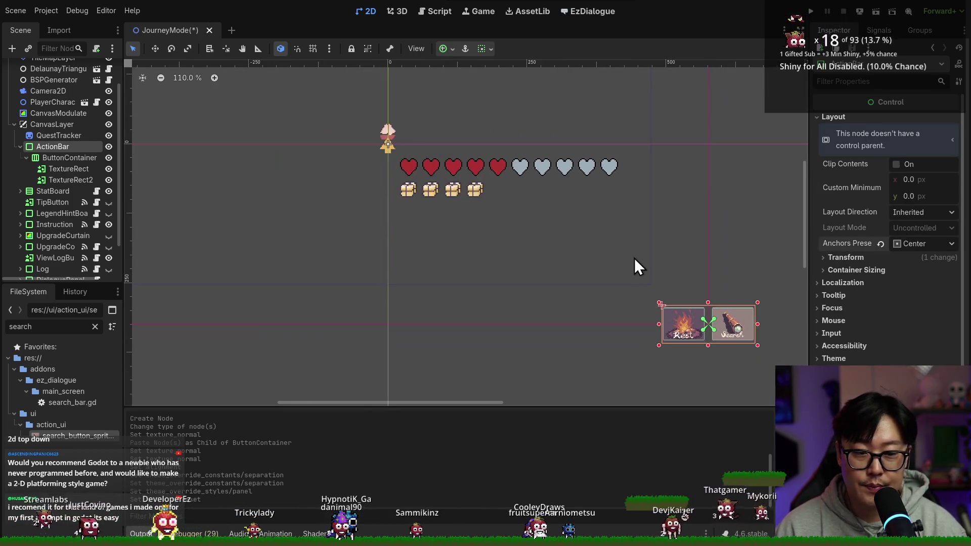
pyautogui.scroll(-3, 728, 286)
pyautogui.moveTo(761, 295); pyautogui.dragTo(536, 252)
pyautogui.scroll(3, 511, 253)
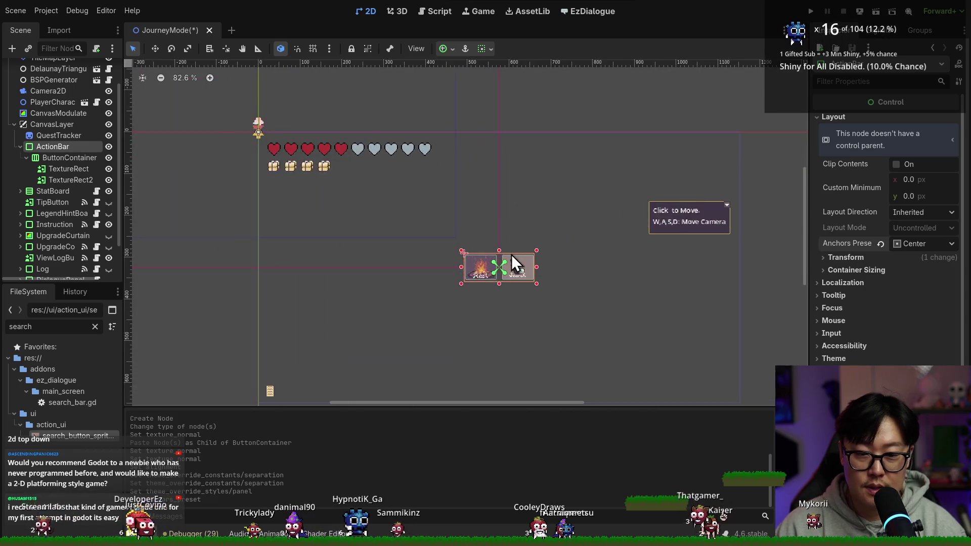
pyautogui.hotkey('ctrl', 's')
pyautogui.click(68, 168)
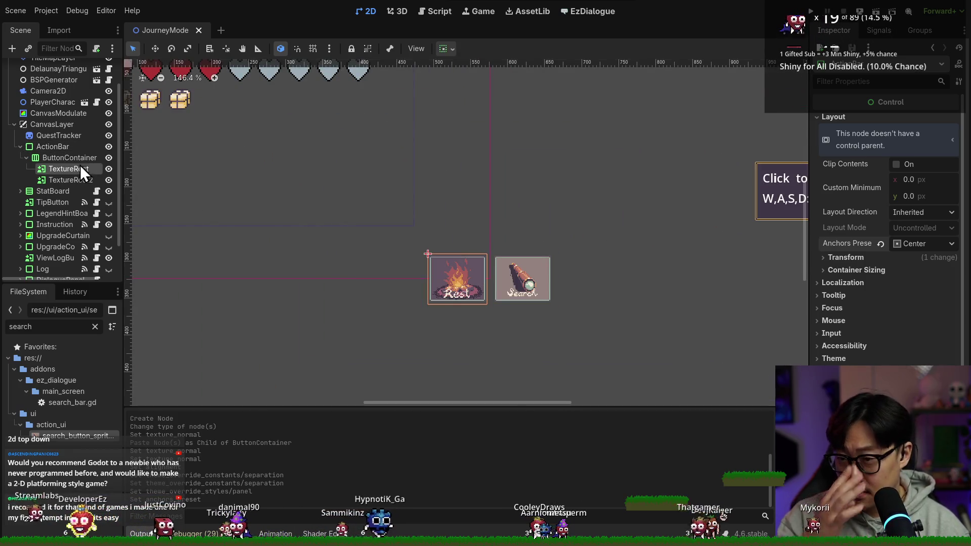
pyautogui.scroll(-5, 857, 342)
pyautogui.hotkey('ctrl', 's')
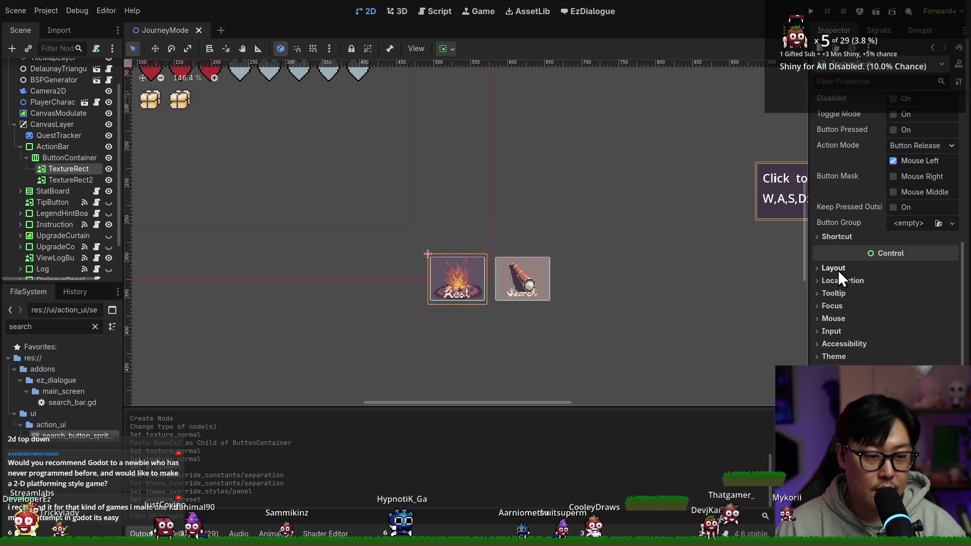
pyautogui.click(838, 271)
pyautogui.click(839, 270)
pyautogui.click(838, 270)
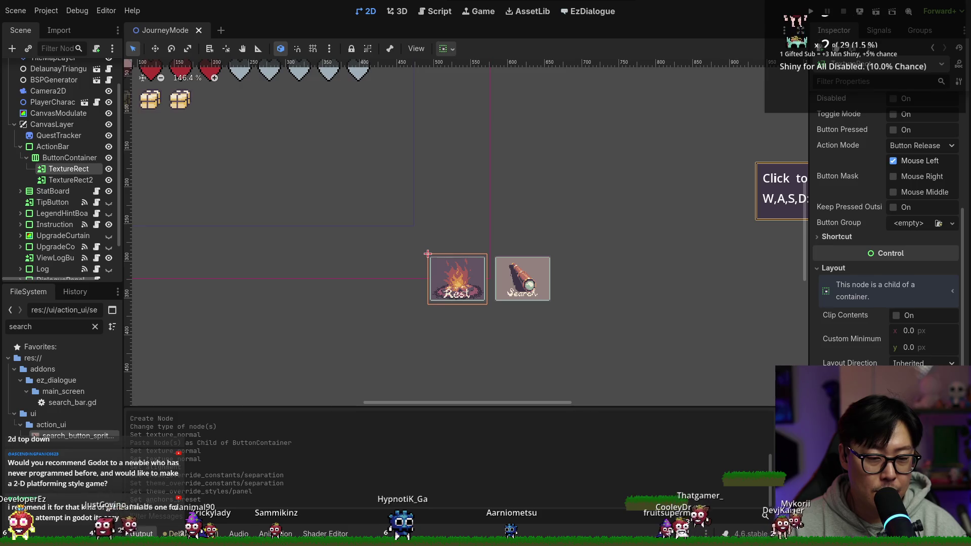
pyautogui.scroll(3, 474, 283)
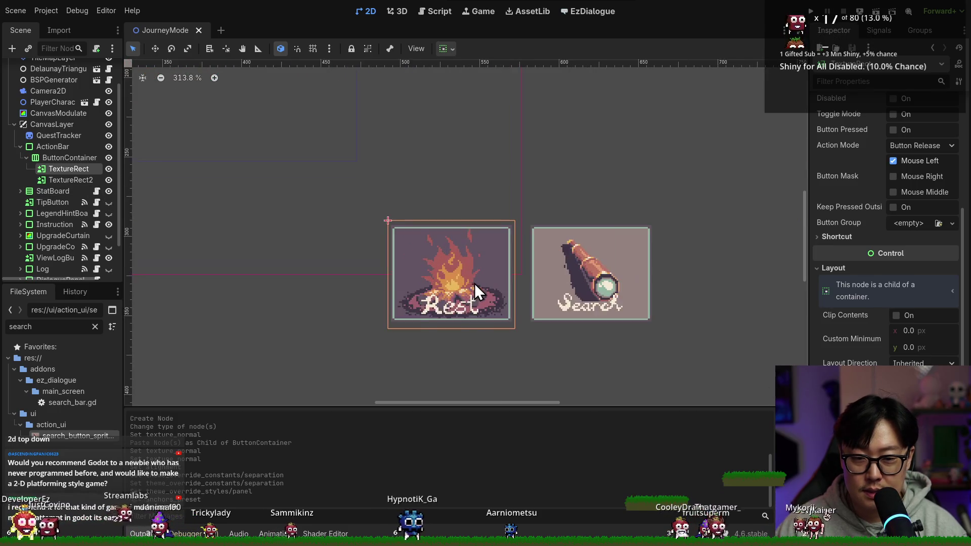
pyautogui.scroll(-5, 475, 284)
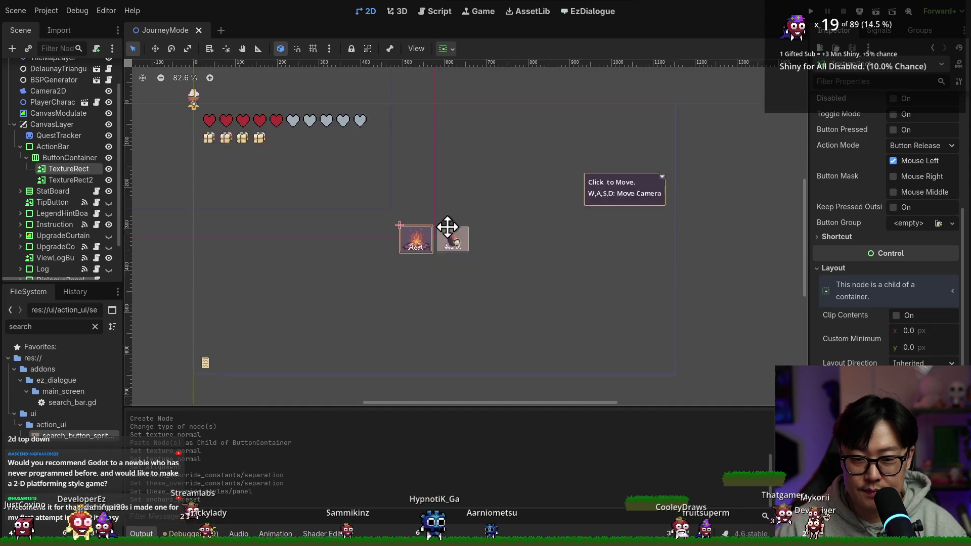
pyautogui.hotkey('ctrl', 's')
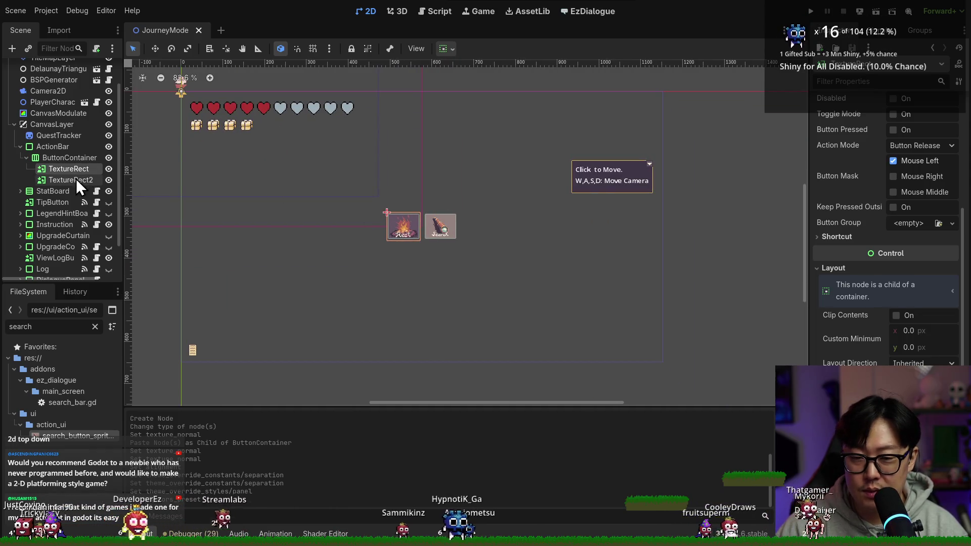
pyautogui.click(76, 178)
pyautogui.click(76, 158)
pyautogui.click(71, 169)
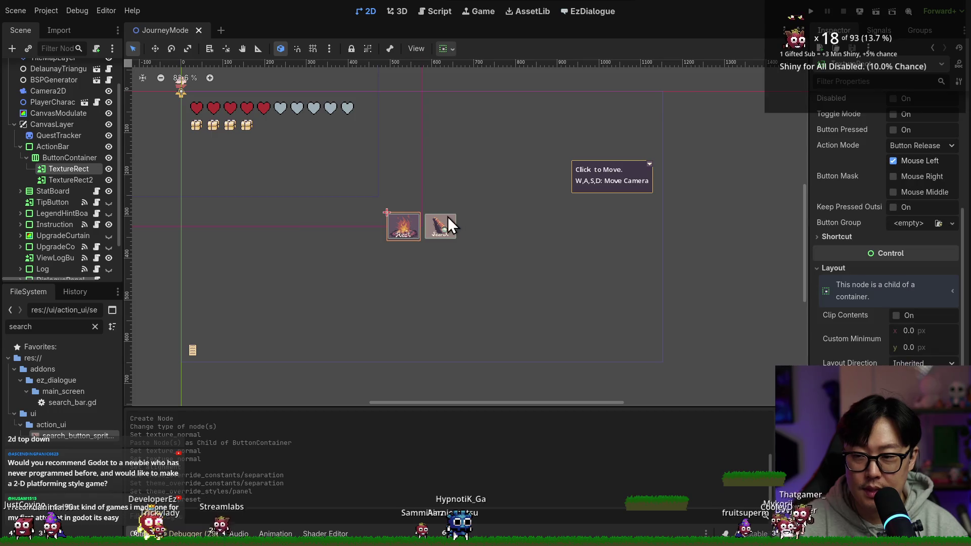
pyautogui.scroll(-5, 859, 347)
pyautogui.scroll(2, 842, 317)
pyautogui.scroll(-2, 851, 347)
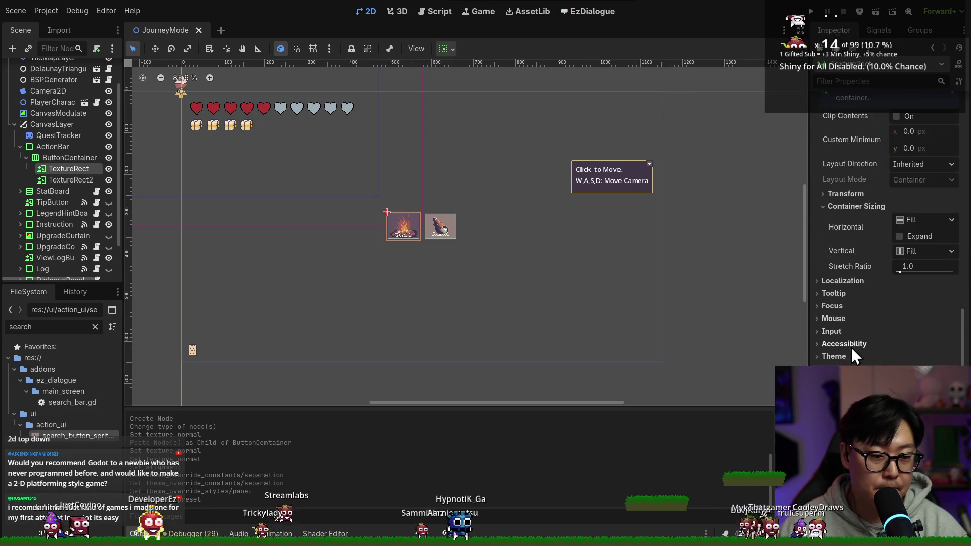
pyautogui.click(918, 268)
pyautogui.write('2')
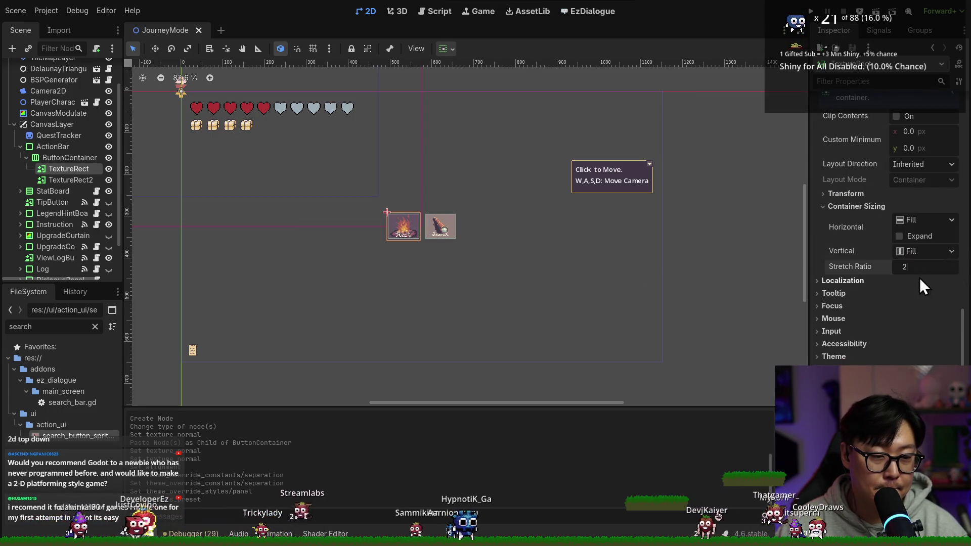
pyautogui.press('Escape')
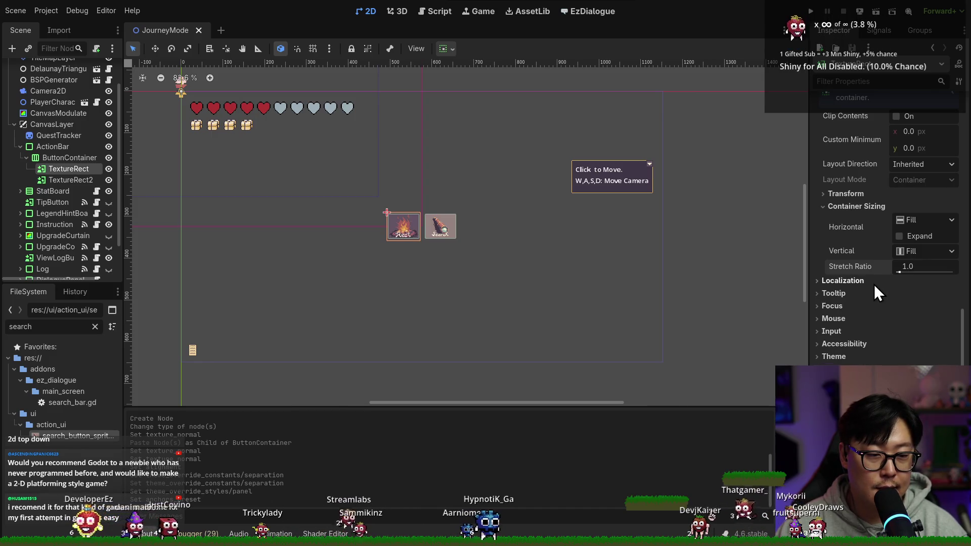
pyautogui.click(845, 193)
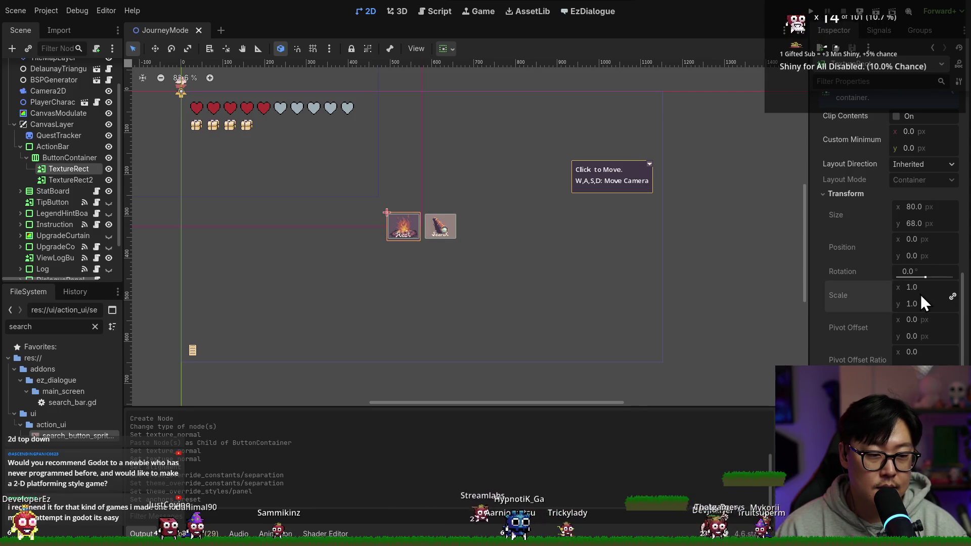
pyautogui.scroll(10, 891, 304)
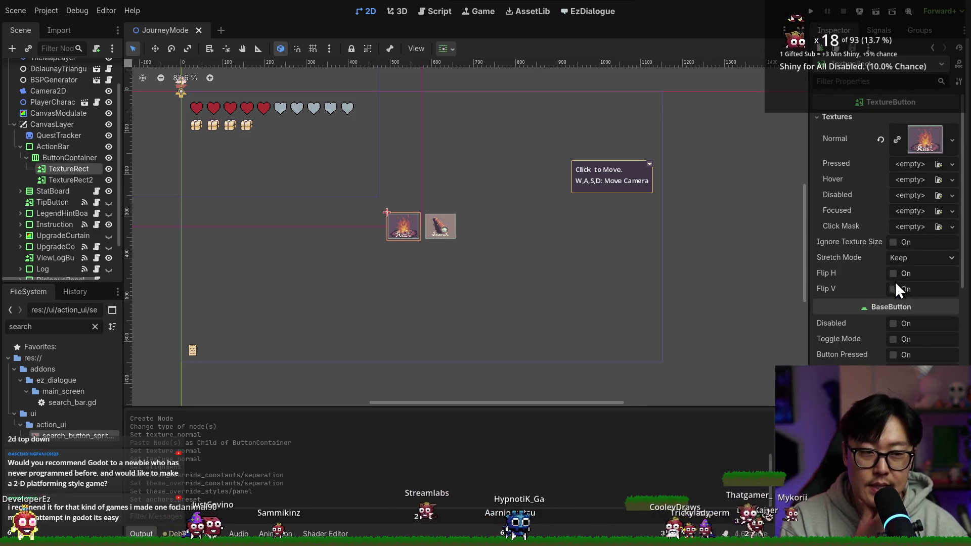
# - Enable Ignore Texture Size on Rest and set Keep Aspect stretch on both buttons
pyautogui.click(896, 243)
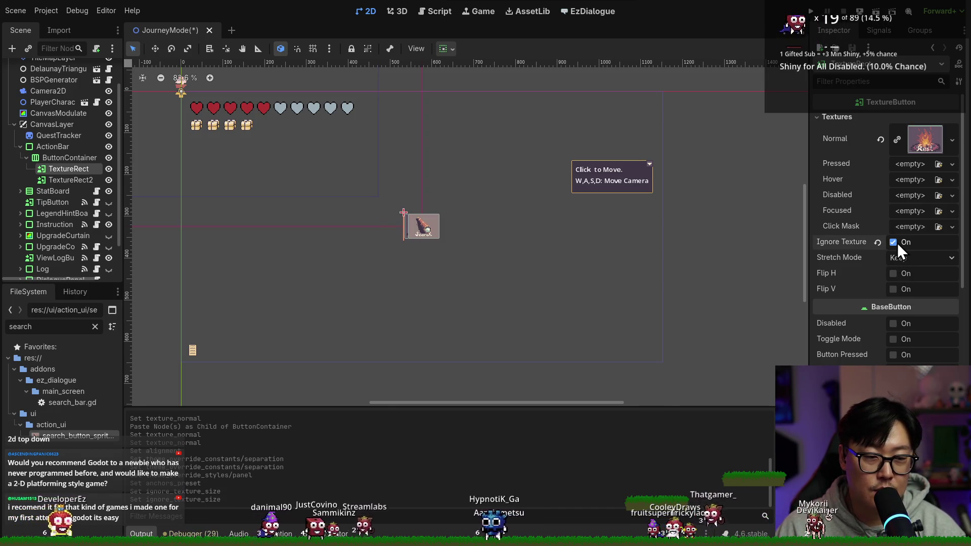
pyautogui.click(912, 257)
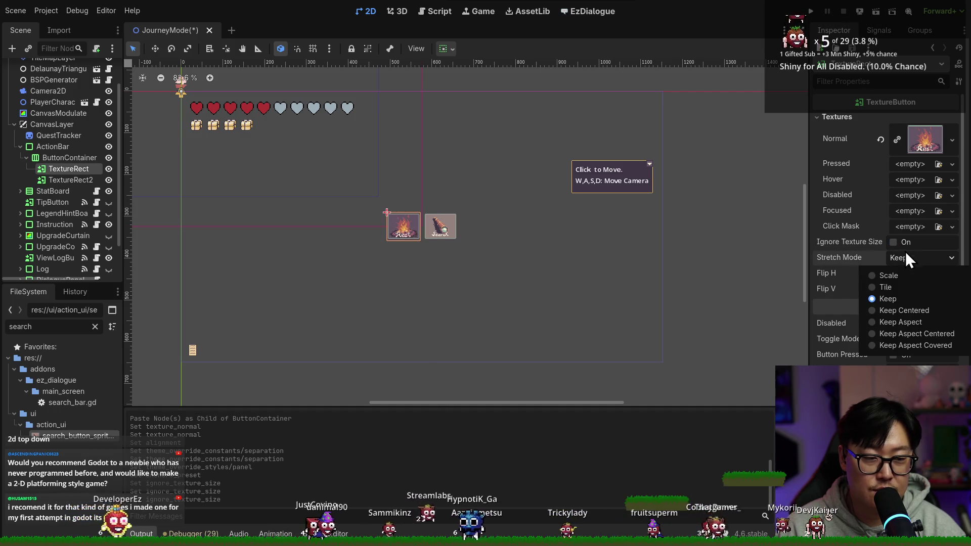
pyautogui.click(908, 327)
pyautogui.click(76, 180)
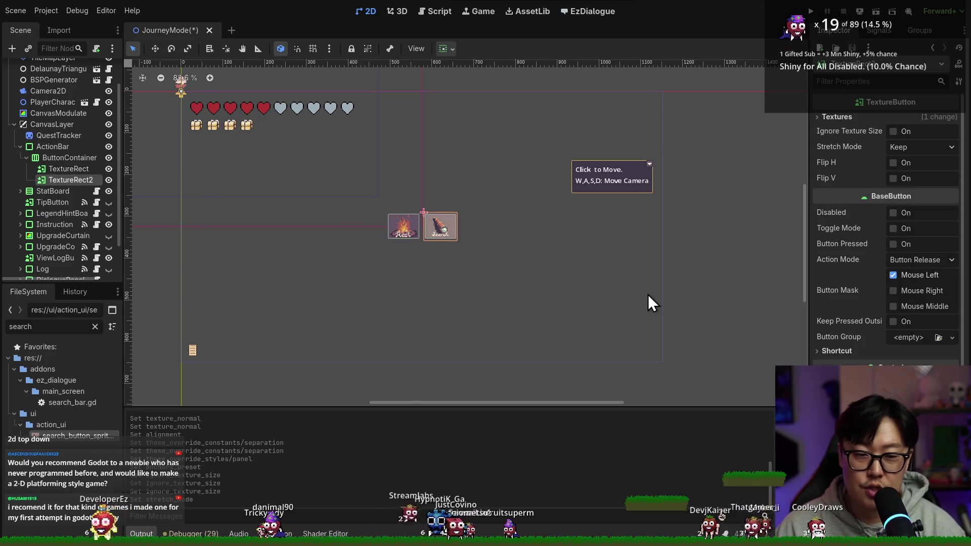
pyautogui.click(903, 264)
pyautogui.click(910, 287)
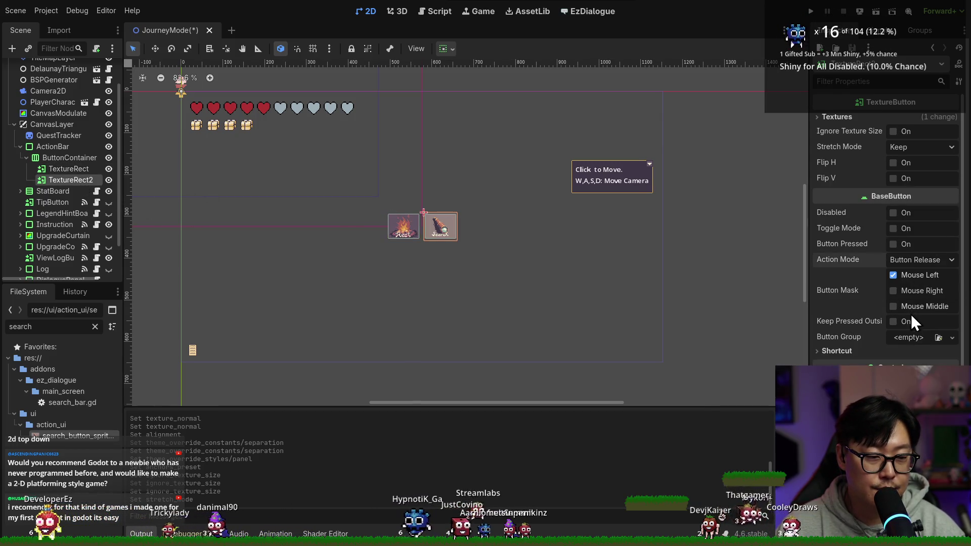
pyautogui.click(908, 147)
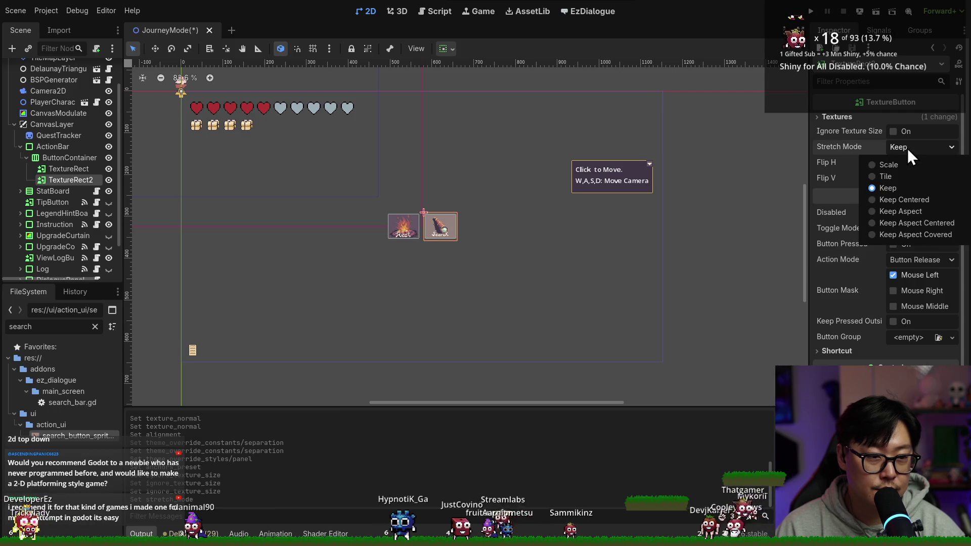
pyautogui.click(912, 212)
pyautogui.hotkey('ctrl', 's')
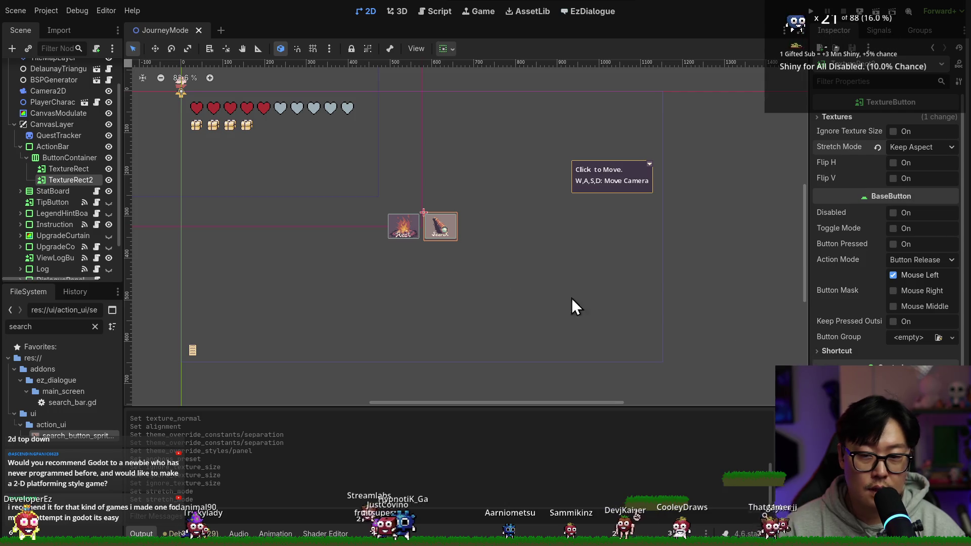
# - Enlarge the ActionBar by dragging its corner toward the bottom-right
pyautogui.click(40, 156)
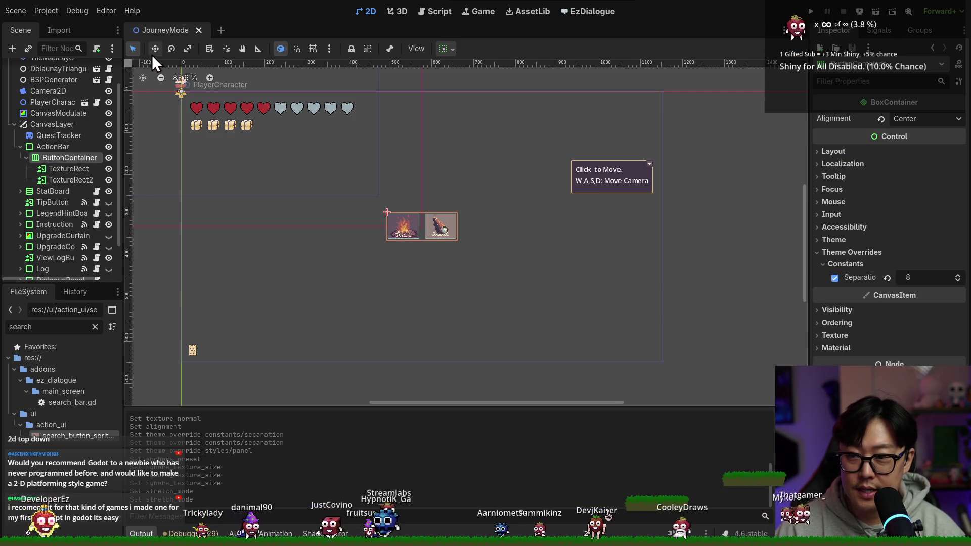
pyautogui.scroll(3, 455, 238)
pyautogui.click(53, 146)
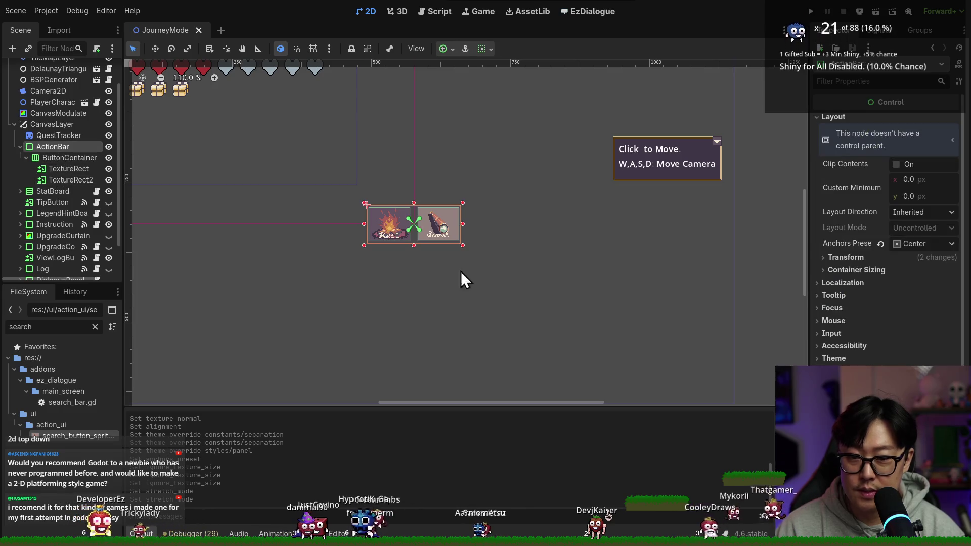
pyautogui.moveTo(460, 243); pyautogui.dragTo(535, 306)
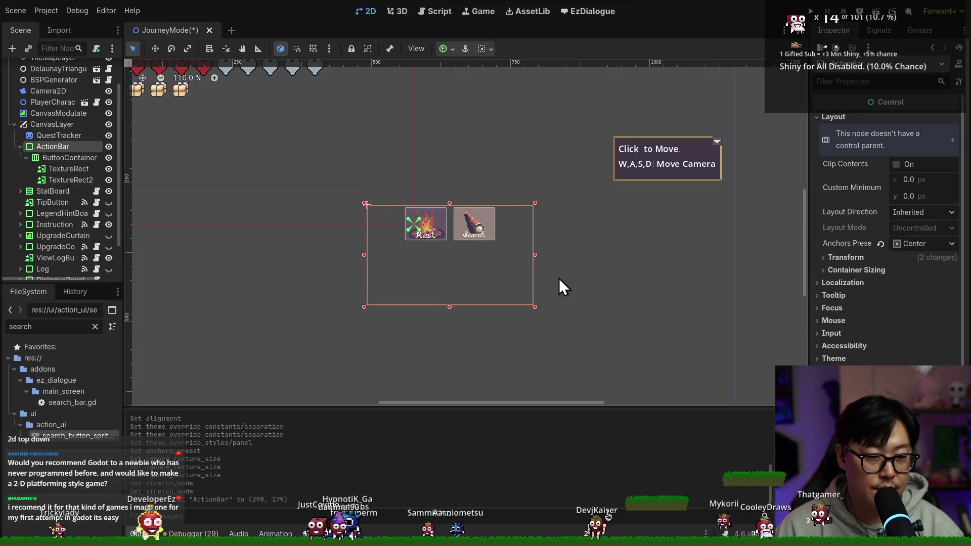
pyautogui.click(62, 157)
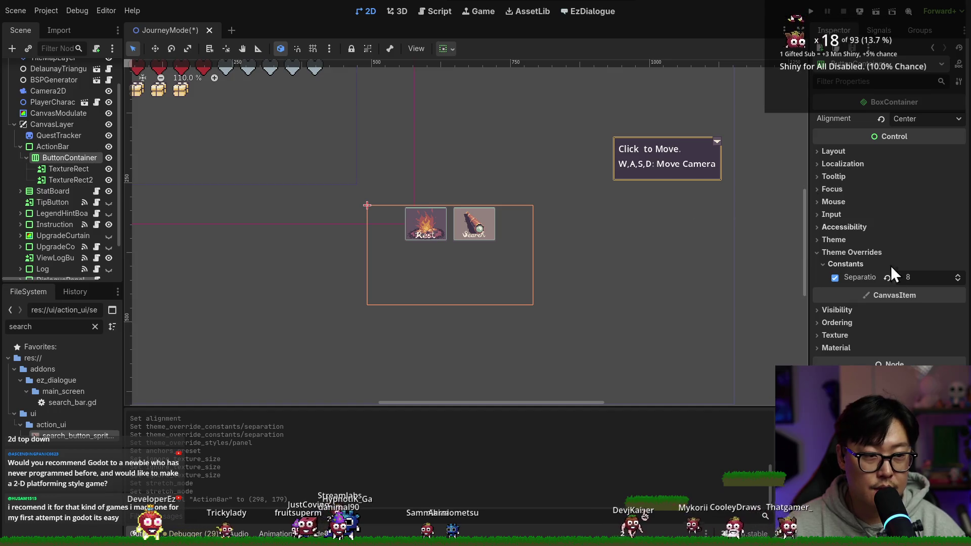
# - Show the ButtonContainer's layout and container sizing options, then save
pyautogui.click(849, 251)
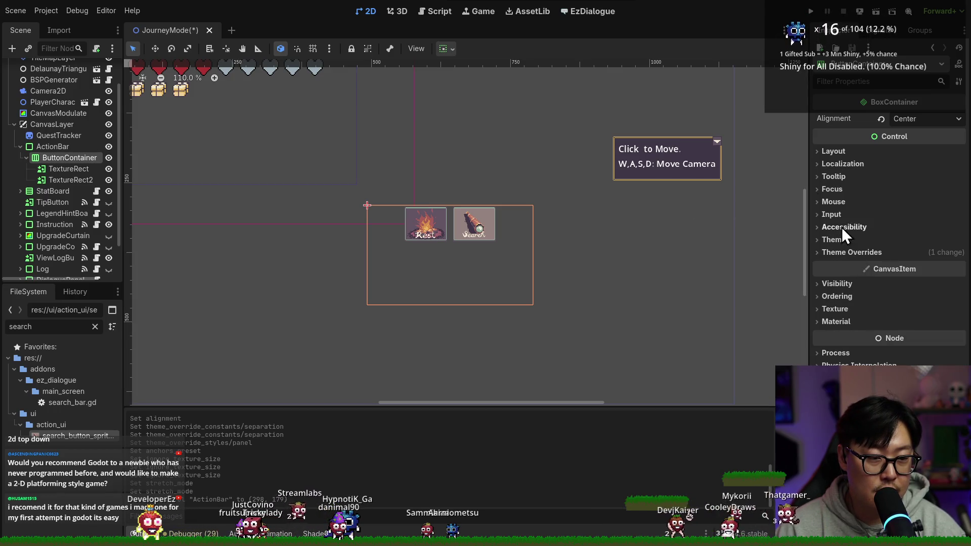
pyautogui.click(833, 152)
pyautogui.click(875, 288)
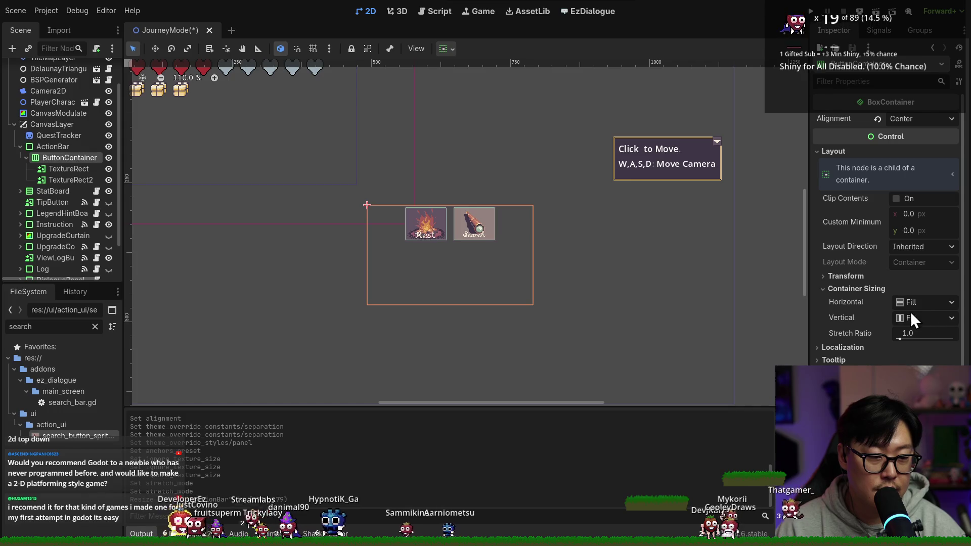
pyautogui.hotkey('ctrl', 's')
# - Turn on horizontal Expand for the Rest and Search buttons and save the scene
pyautogui.click(71, 169)
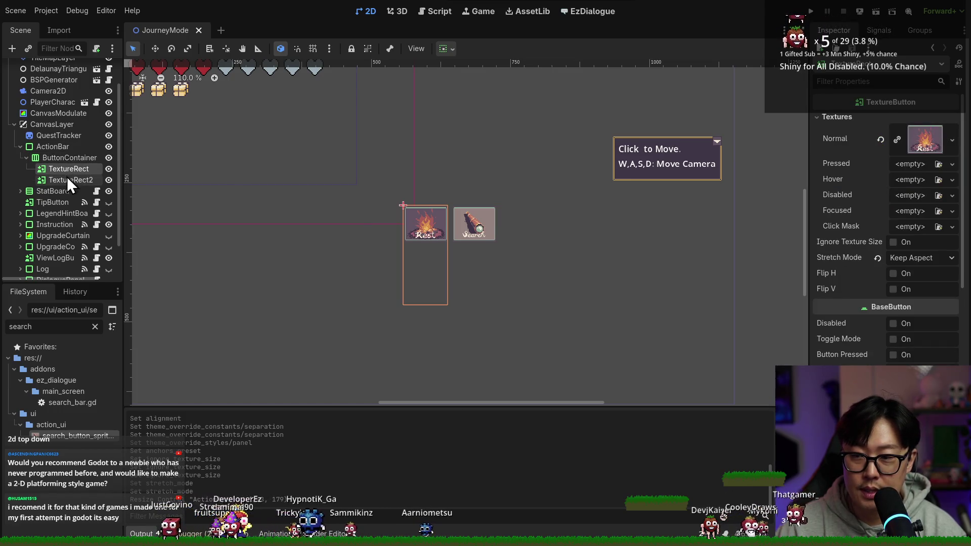
pyautogui.scroll(-6, 845, 282)
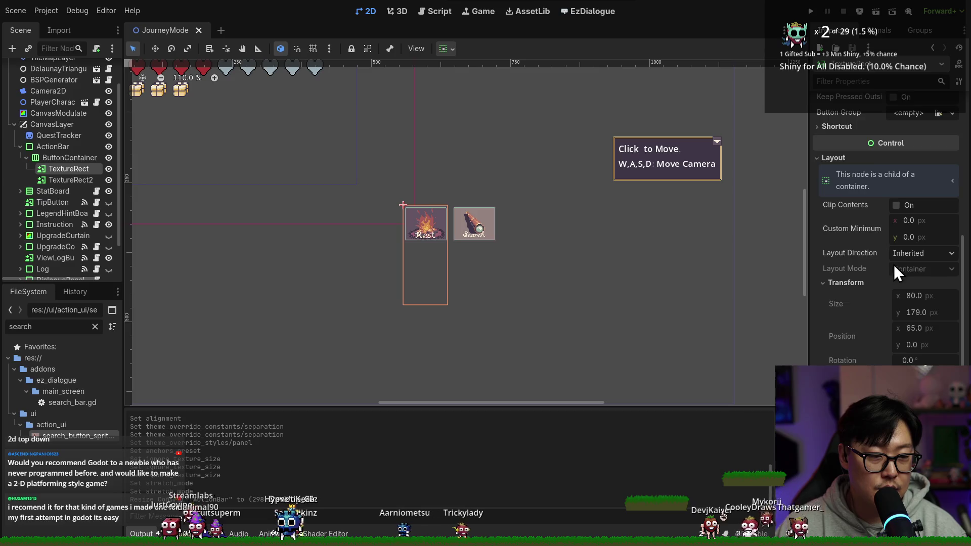
pyautogui.scroll(-3, 893, 265)
pyautogui.click(900, 334)
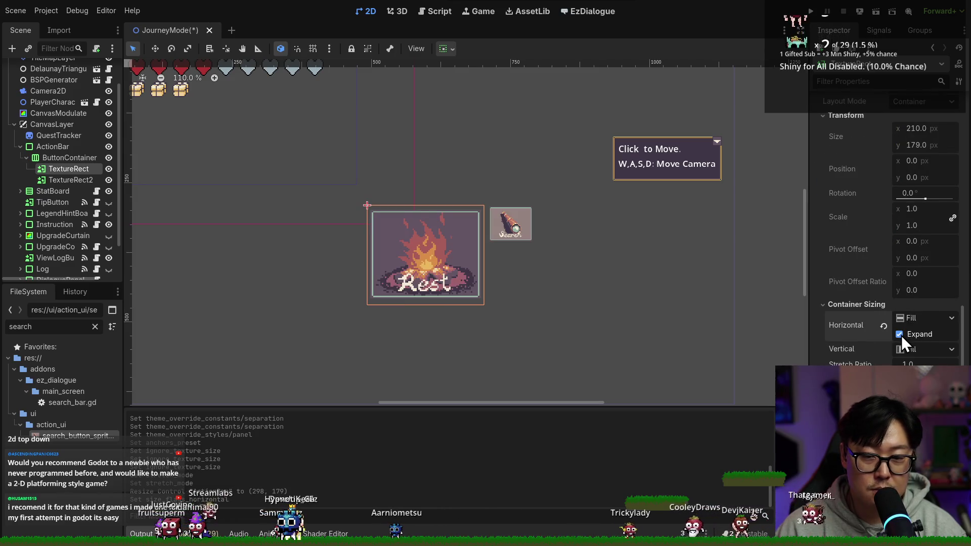
pyautogui.hotkey('ctrl', 's')
pyautogui.click(71, 180)
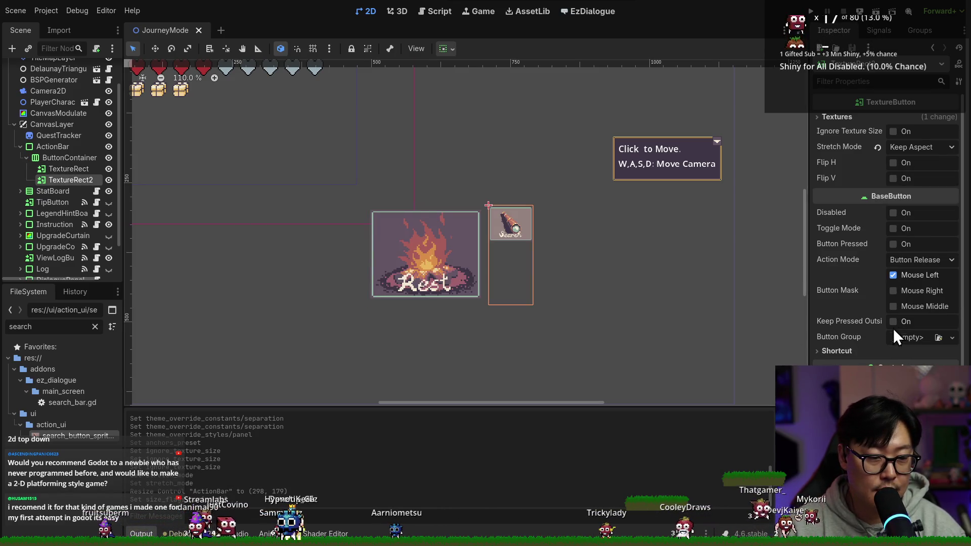
pyautogui.scroll(-3, 889, 228)
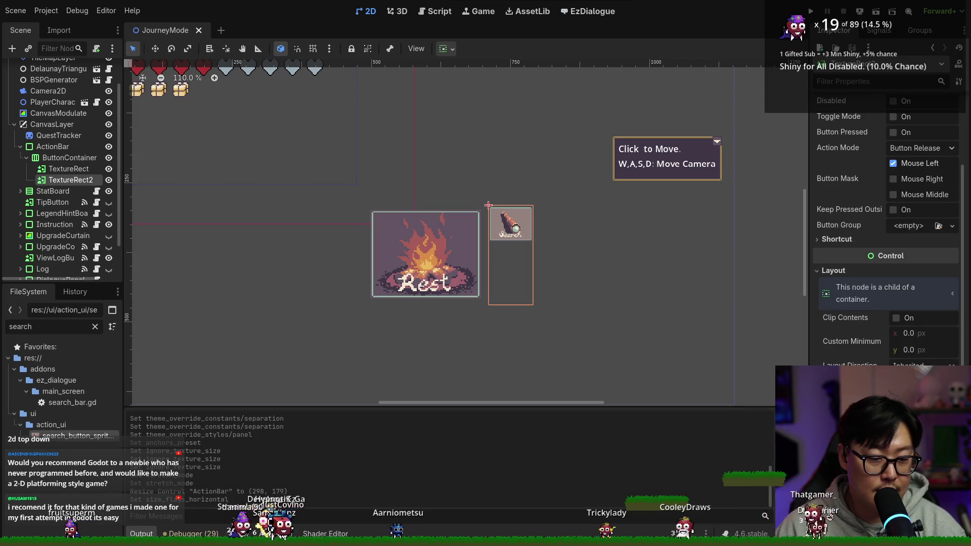
pyautogui.hotkey('ctrl', 's')
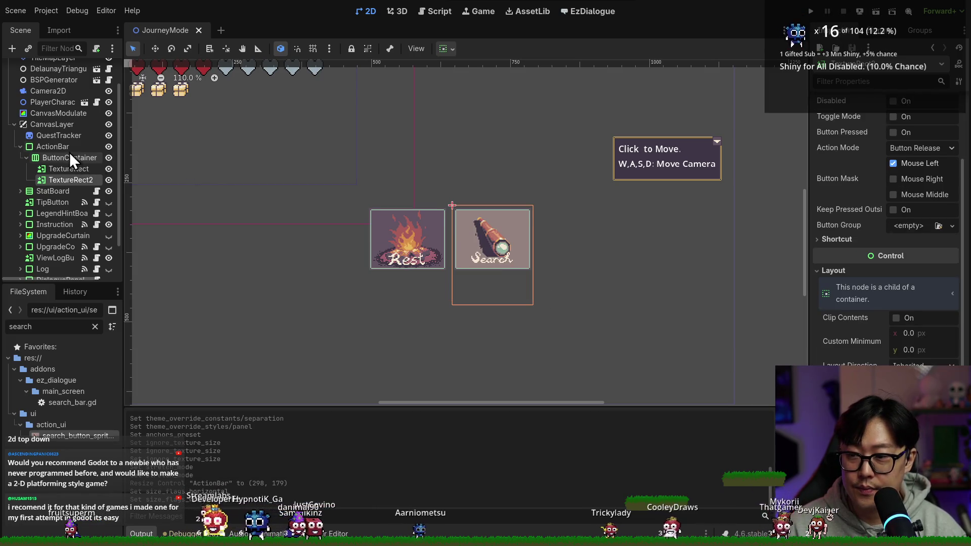
pyautogui.click(67, 151)
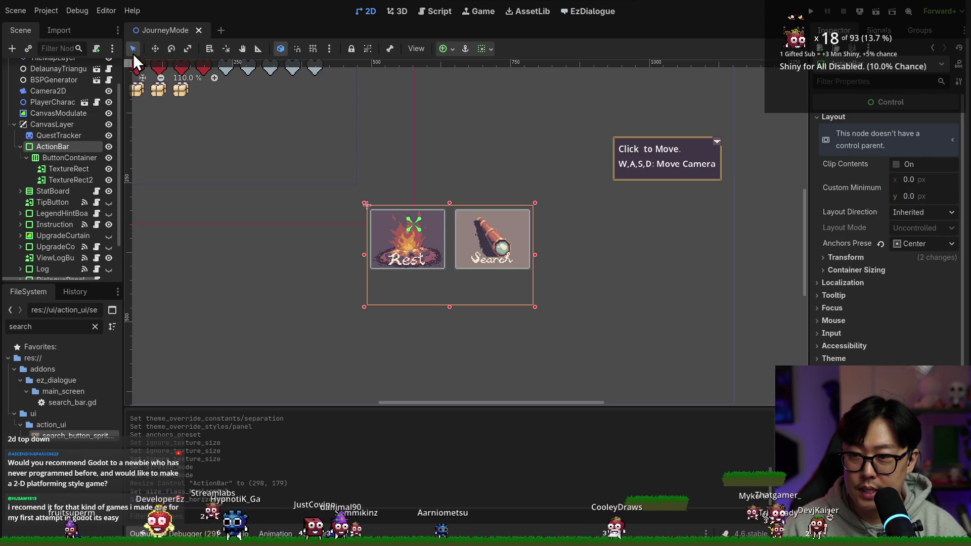
# - Set Stretch Mode to Keep Aspect Centered on both the Rest and Search buttons
pyautogui.moveTo(450, 307)
pyautogui.mouseDown()
pyautogui.moveTo(446, 233)
pyautogui.moveTo(449, 273)
pyautogui.mouseUp()
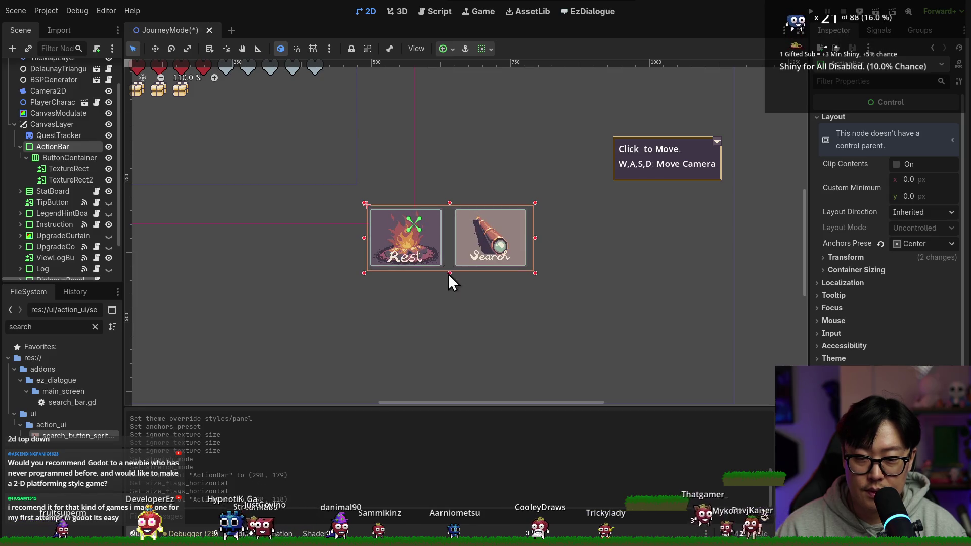
pyautogui.click(371, 225)
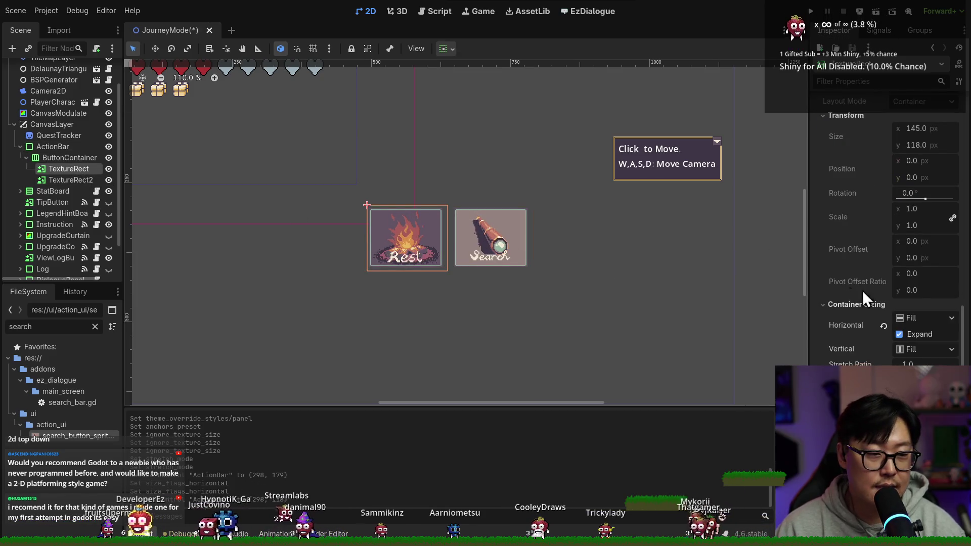
pyautogui.scroll(5, 879, 298)
pyautogui.scroll(8, 900, 283)
pyautogui.click(905, 257)
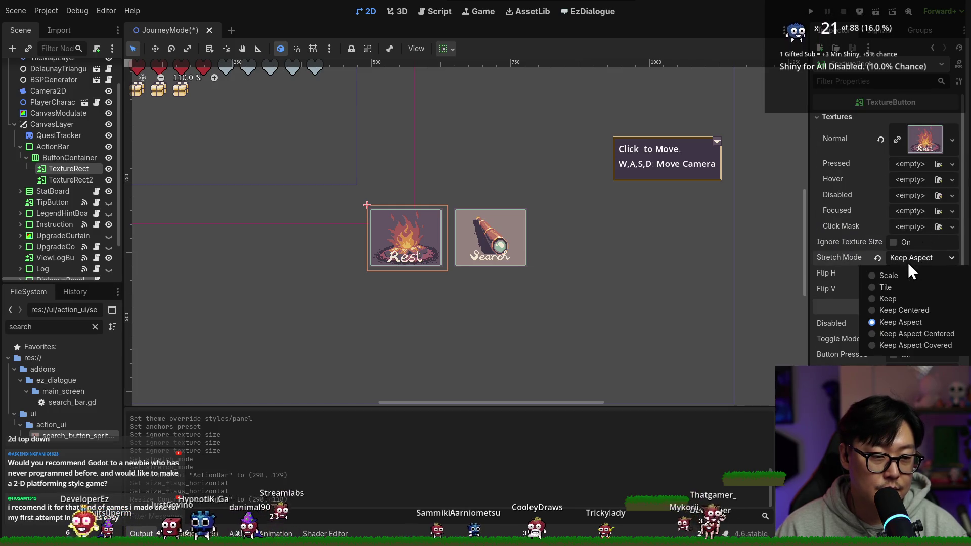
pyautogui.click(914, 334)
pyautogui.hotkey('ctrl', 's')
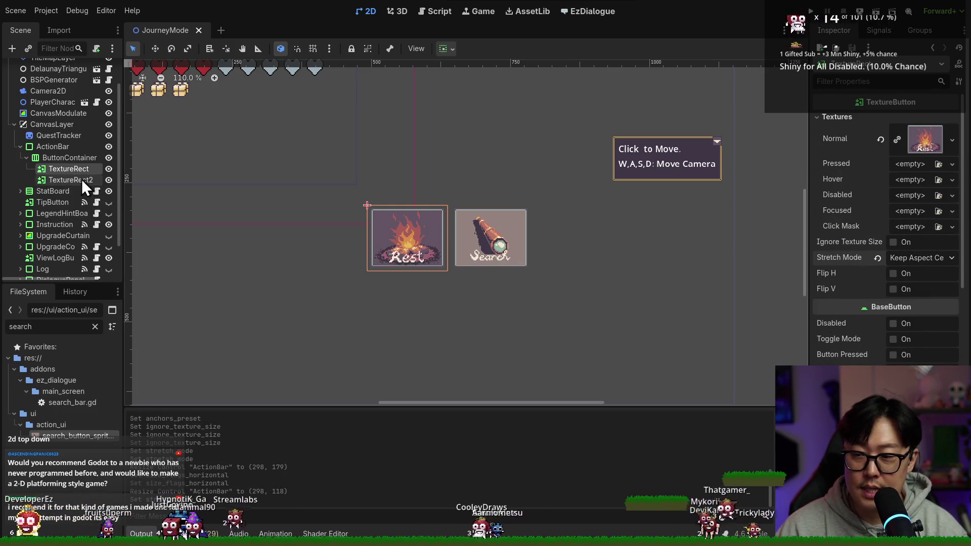
pyautogui.click(490, 243)
pyautogui.scroll(4, 914, 226)
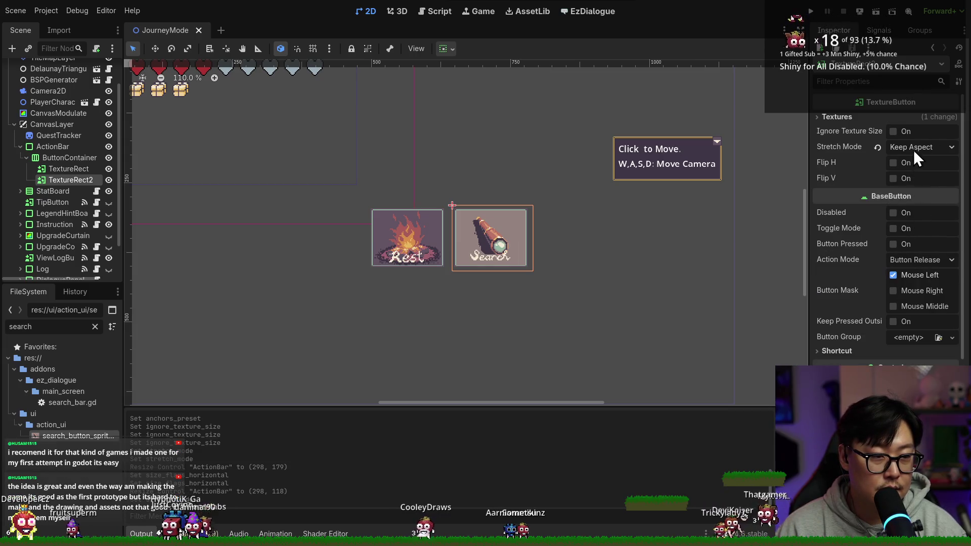
pyautogui.click(913, 149)
pyautogui.click(923, 222)
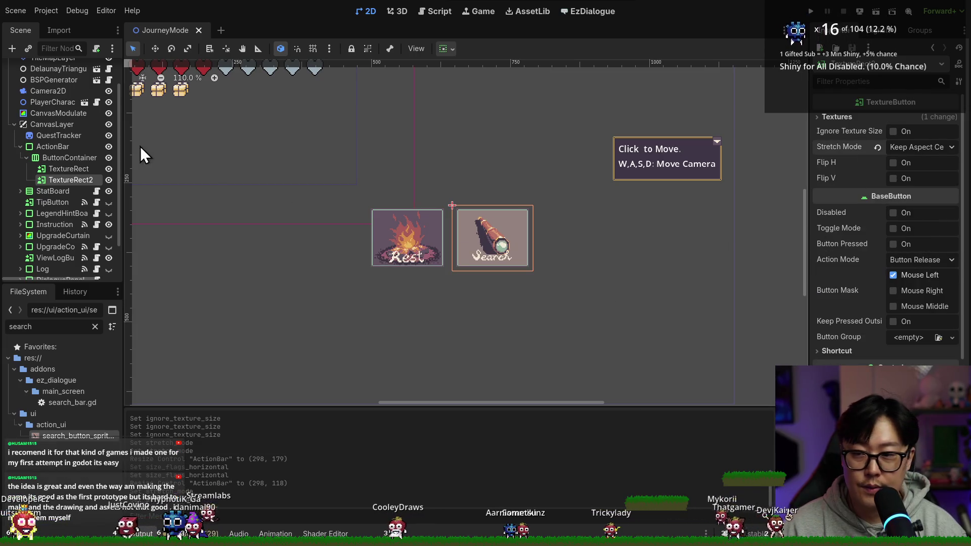
# - Select the ActionBar and drag its bottom-right corner to enlarge it to 452 × 204
pyautogui.click(76, 158)
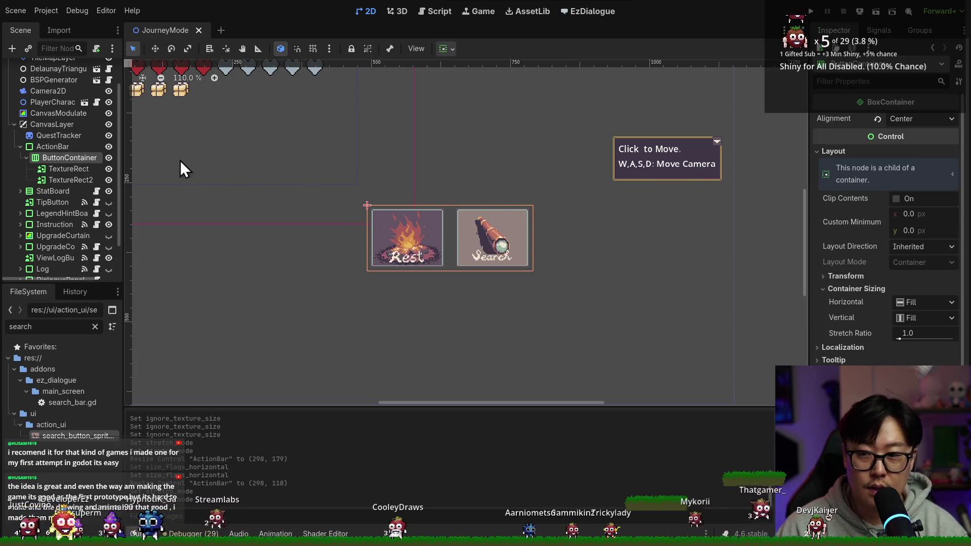
pyautogui.click(52, 146)
pyautogui.moveTo(449, 269)
pyautogui.mouseDown()
pyautogui.moveTo(445, 304)
pyautogui.moveTo(445, 264)
pyautogui.mouseUp()
pyautogui.moveTo(535, 264)
pyautogui.mouseDown()
pyautogui.moveTo(561, 297)
pyautogui.moveTo(598, 308)
pyautogui.mouseUp()
pyautogui.scroll(-2, 599, 308)
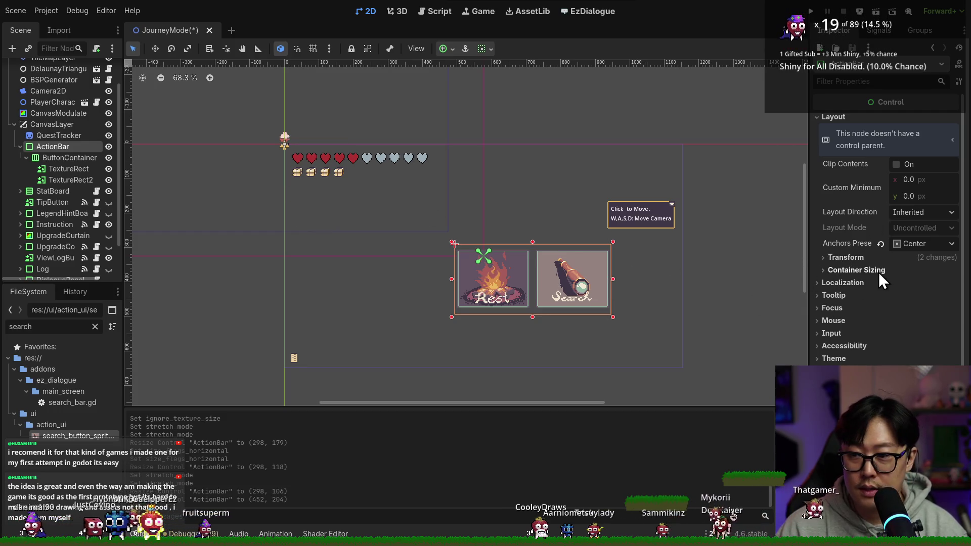
# - Move the ActionBar up and to the left with the Move tool, then save
pyautogui.click(890, 261)
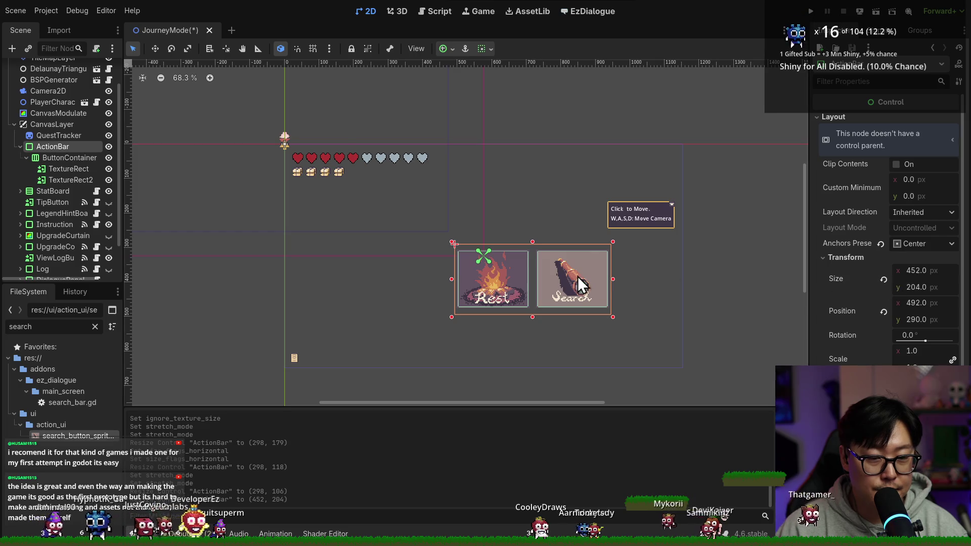
pyautogui.click(159, 48)
pyautogui.moveTo(516, 269); pyautogui.dragTo(464, 256)
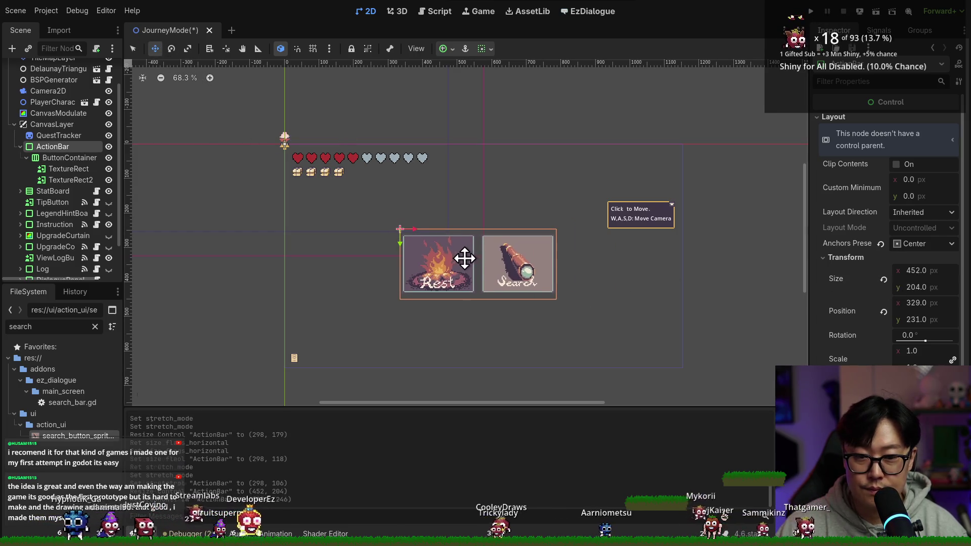
pyautogui.hotkey('ctrl', 's')
# - Set the ActionBar's anchor preset to Top Left, then back to Center, and save
pyautogui.click(920, 244)
pyautogui.click(919, 293)
pyautogui.click(919, 244)
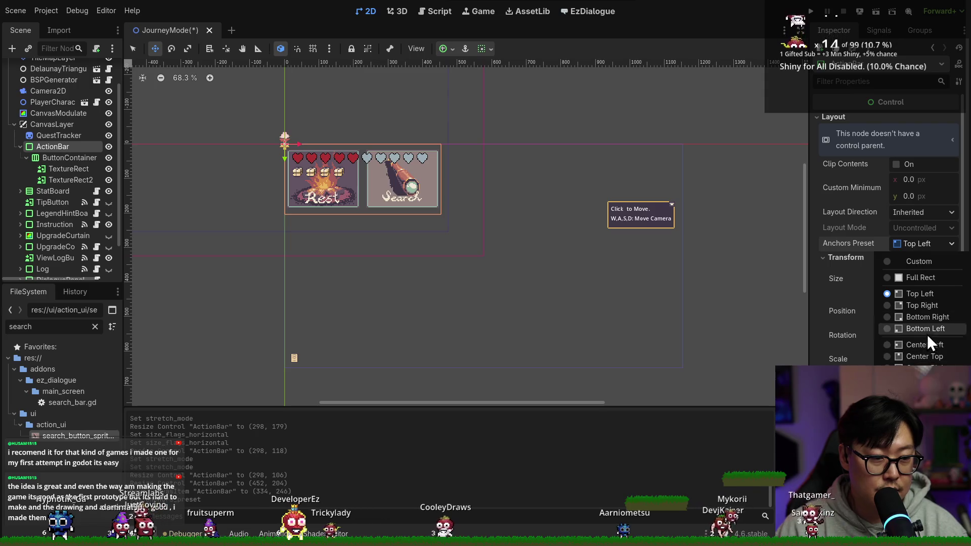
pyautogui.click(919, 391)
pyautogui.hotkey('ctrl', 's')
# - Drag the ActionBar lower, save, and run the game with F5
pyautogui.moveTo(457, 253); pyautogui.dragTo(483, 340)
pyautogui.hotkey('ctrl', 's')
pyautogui.press('F5')
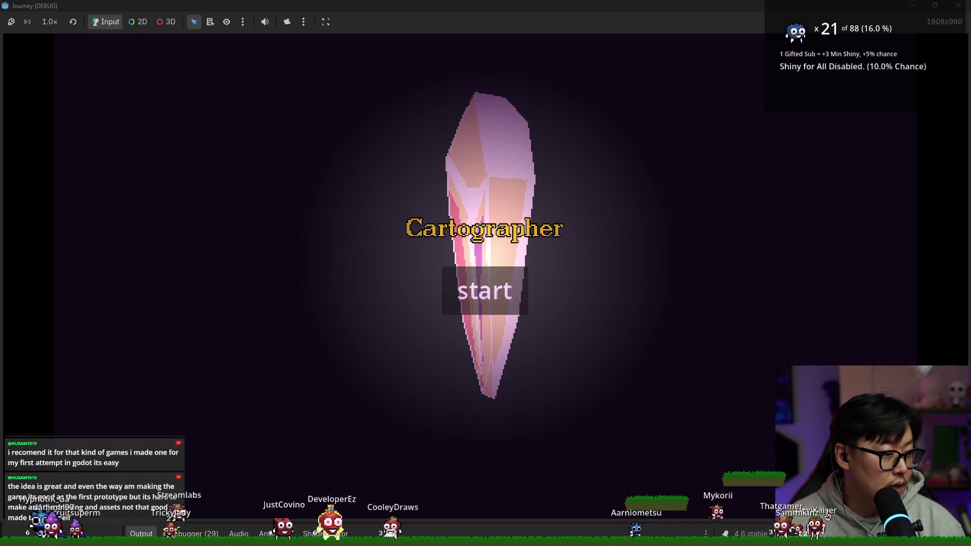
# - Start the game, then back in the editor move the ActionBar to 350, 360 and save
pyautogui.click(479, 289)
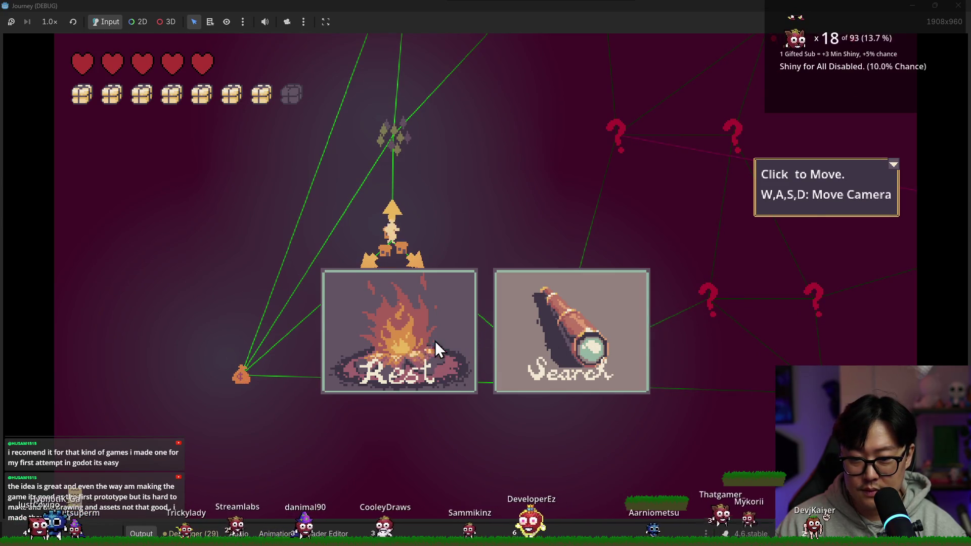
pyautogui.hotkey('alt', 'Tab')
pyautogui.moveTo(442, 301)
pyautogui.mouseDown()
pyautogui.moveTo(405, 292)
pyautogui.moveTo(421, 303)
pyautogui.mouseUp()
pyautogui.hotkey('ctrl', 's')
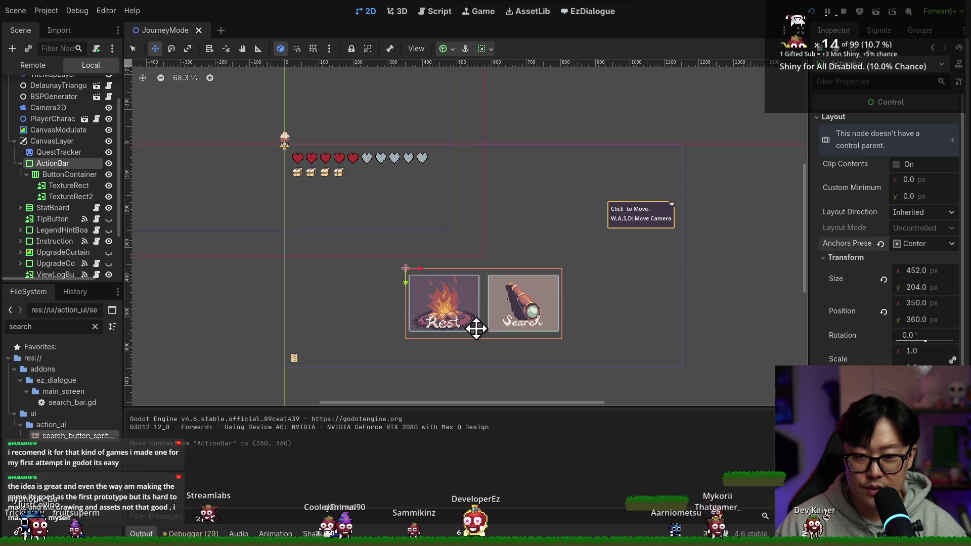
# - Recheck the buttons in the running game, stop it with F8, save, and view the Godot docs results
pyautogui.hotkey('alt', 'Tab')
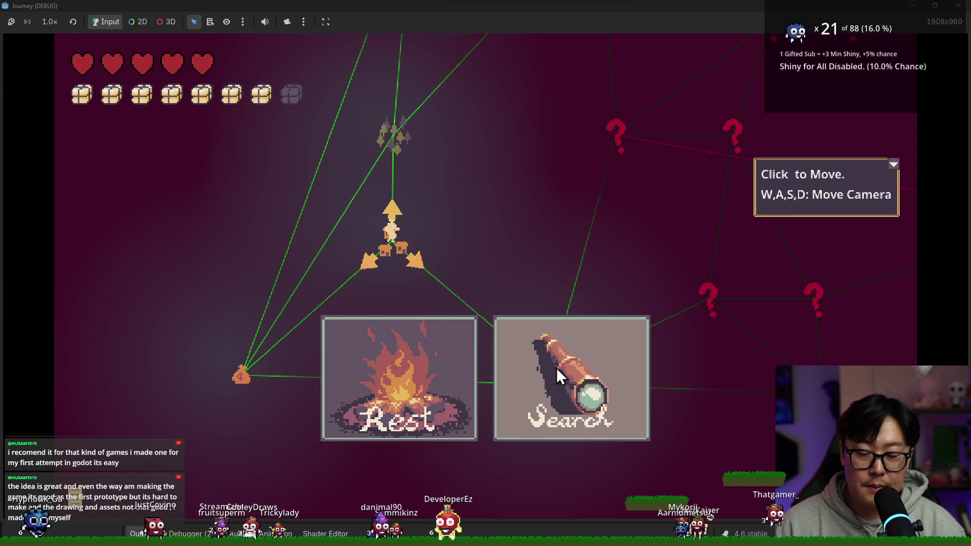
pyautogui.press('F8')
pyautogui.hotkey('ctrl', 's')
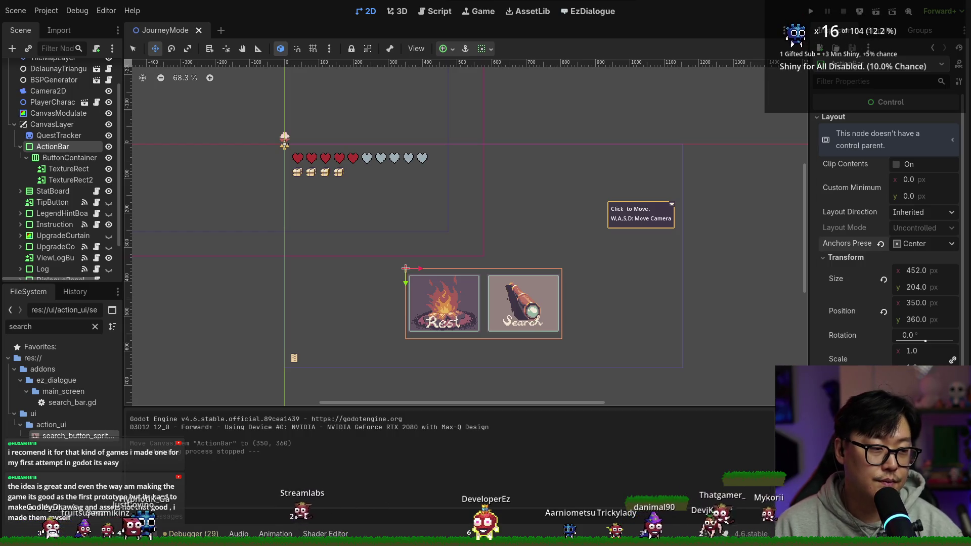
pyautogui.moveTo(850, 325); pyautogui.dragTo(314, 1)
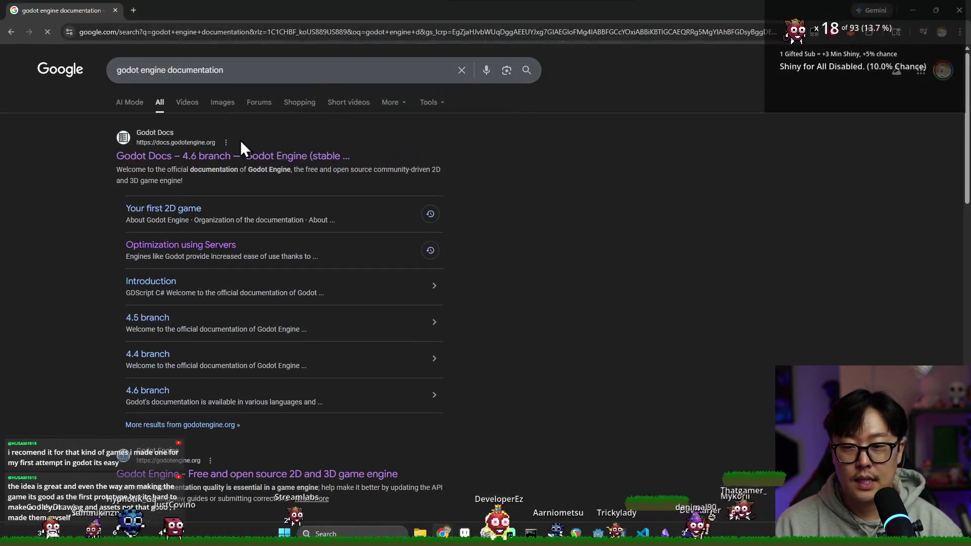
pyautogui.click(214, 161)
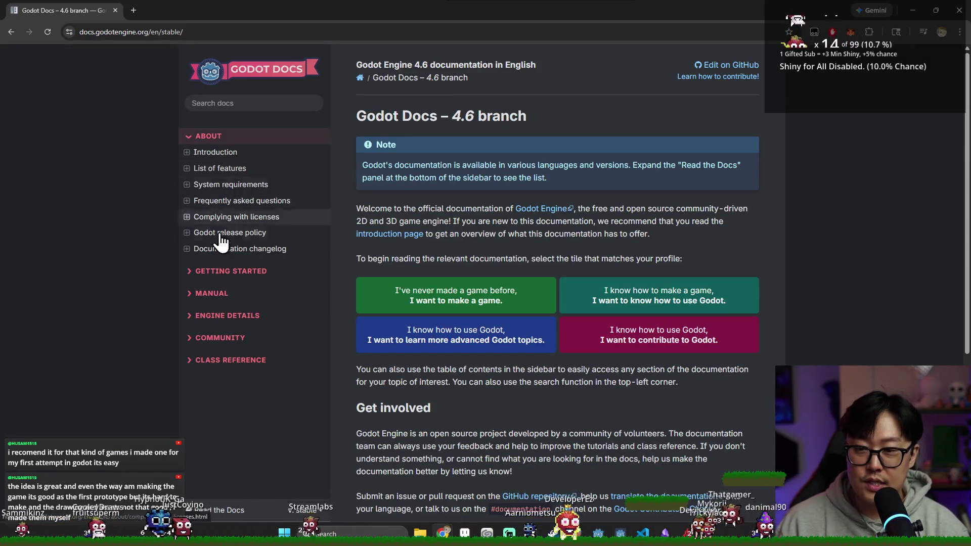
pyautogui.click(223, 271)
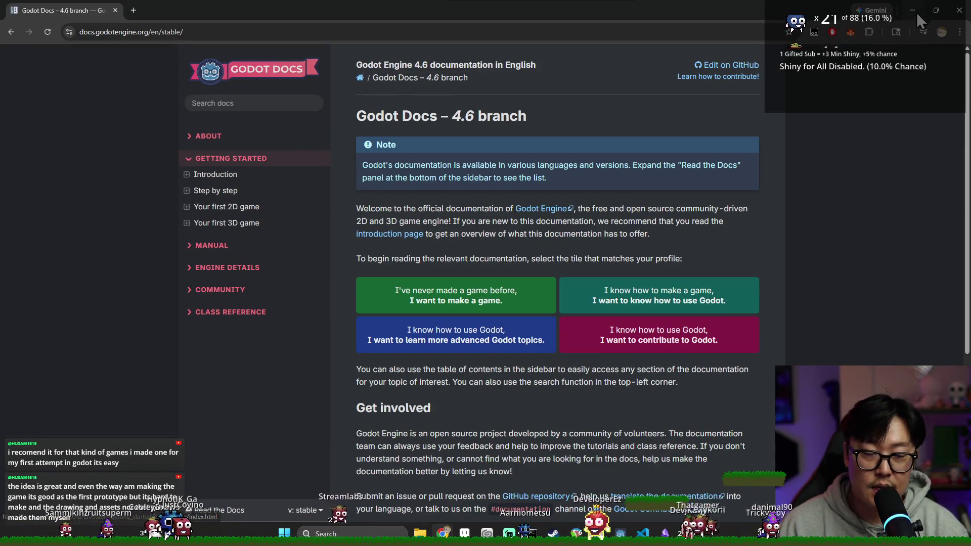
pyautogui.click(966, 9)
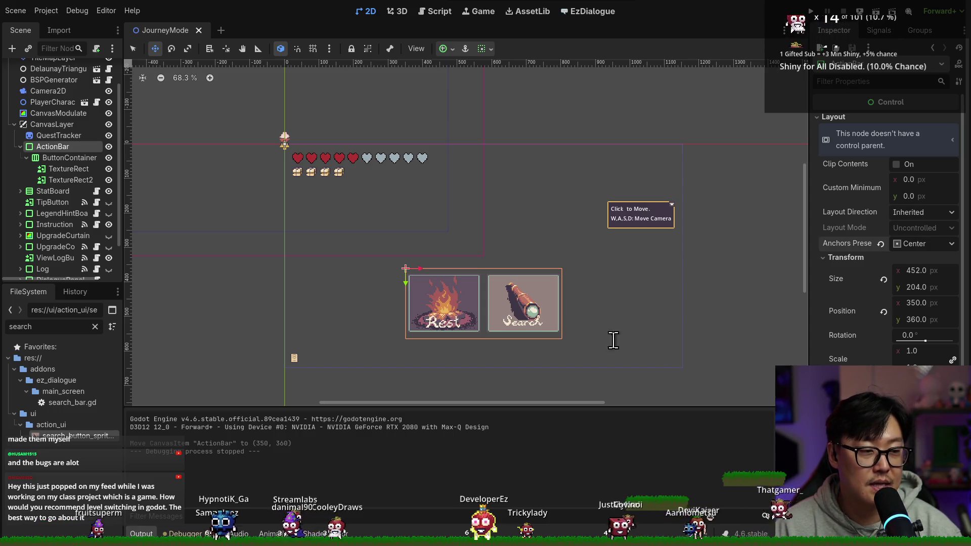
pyautogui.click(576, 533)
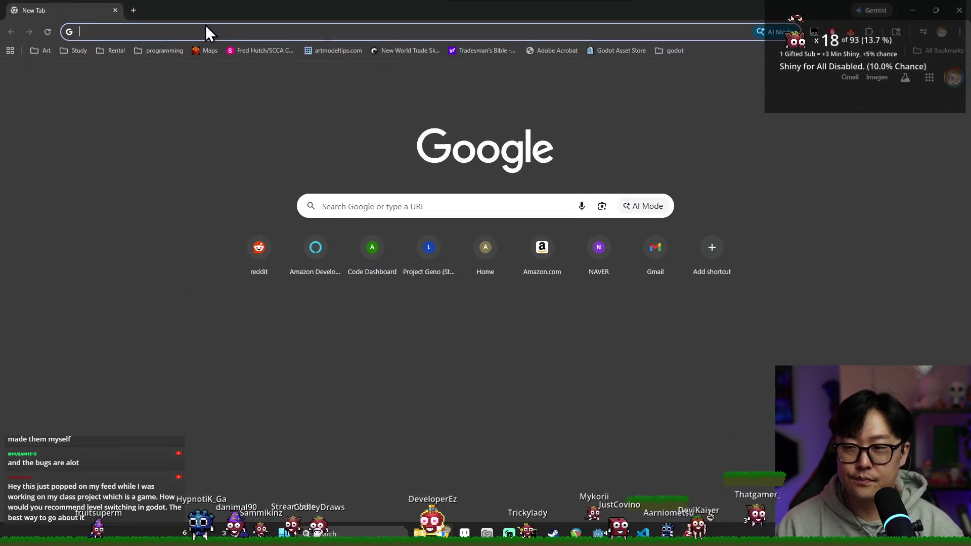
pyautogui.write('itch.io')
pyautogui.press('Return')
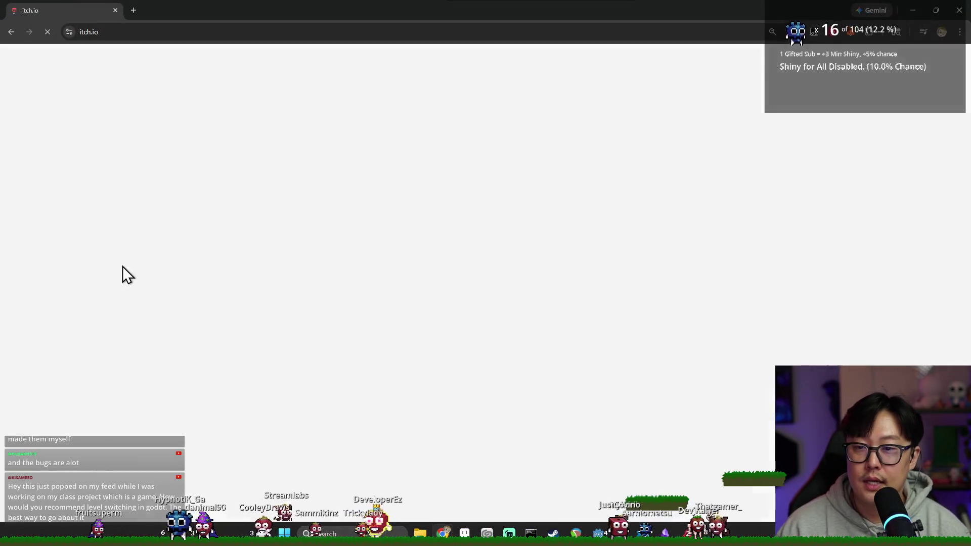
pyautogui.click(81, 176)
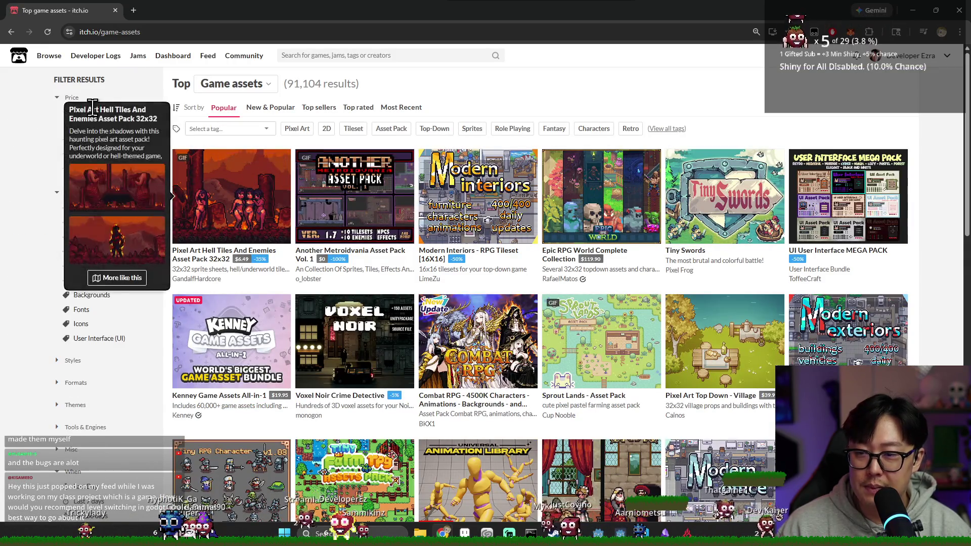
pyautogui.click(77, 112)
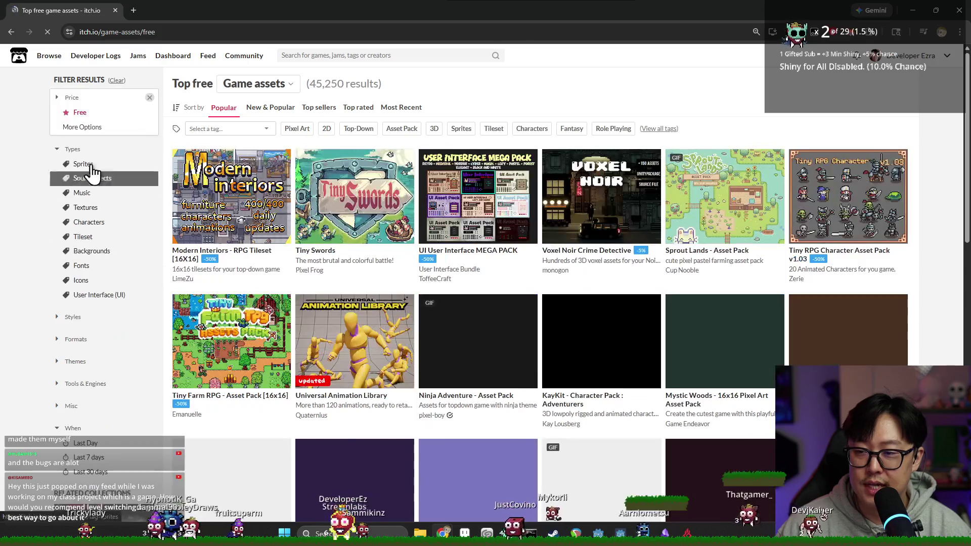
pyautogui.scroll(-10, 444, 271)
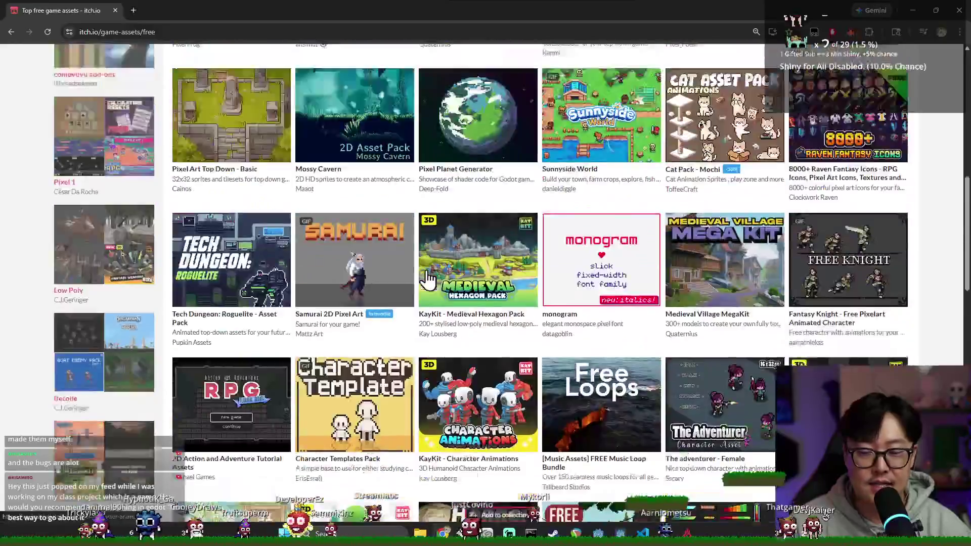
pyautogui.scroll(10, 426, 278)
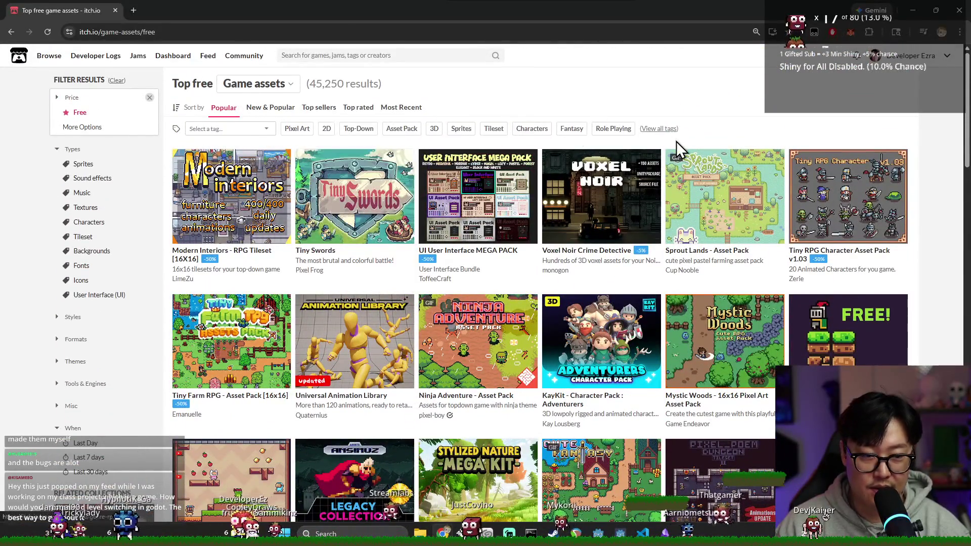
pyautogui.moveTo(637, 191)
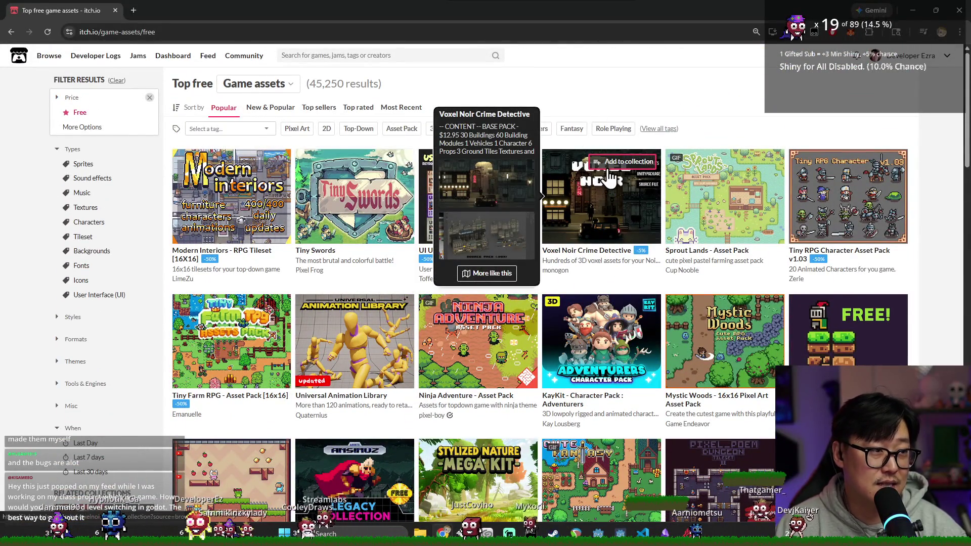
pyautogui.click(959, 12)
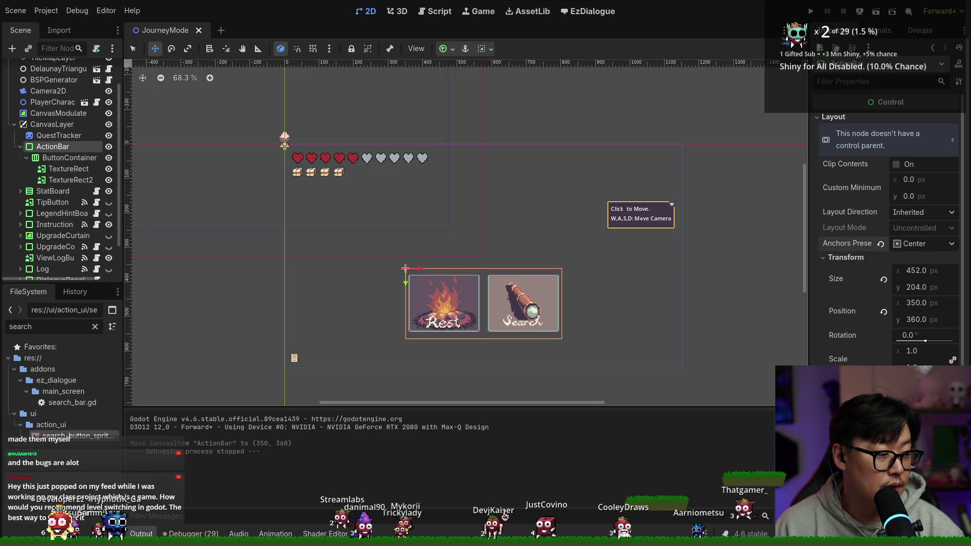
# - Collapse CanvasLayer, clear the FileSystem filter, open Game.tscn, and show its game.gd script
pyautogui.click(14, 125)
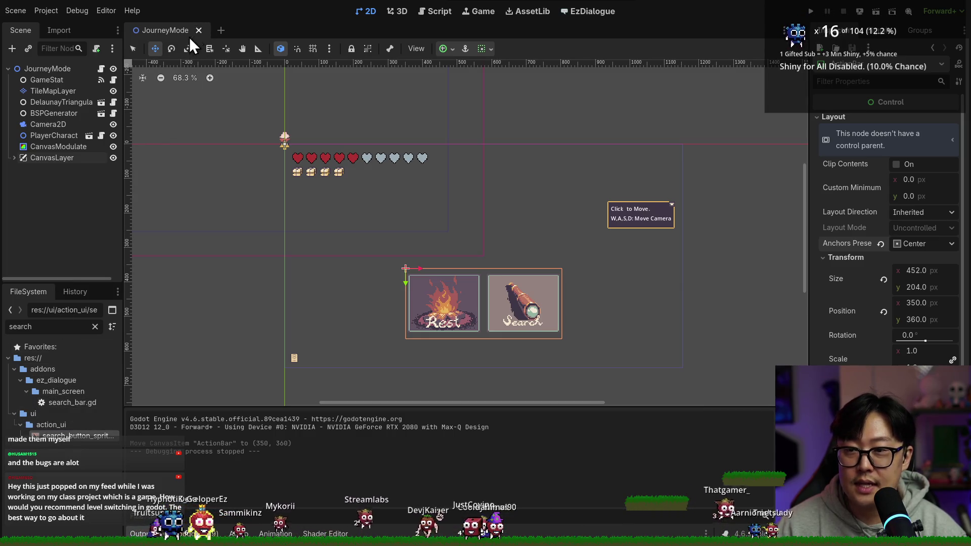
pyautogui.click(95, 326)
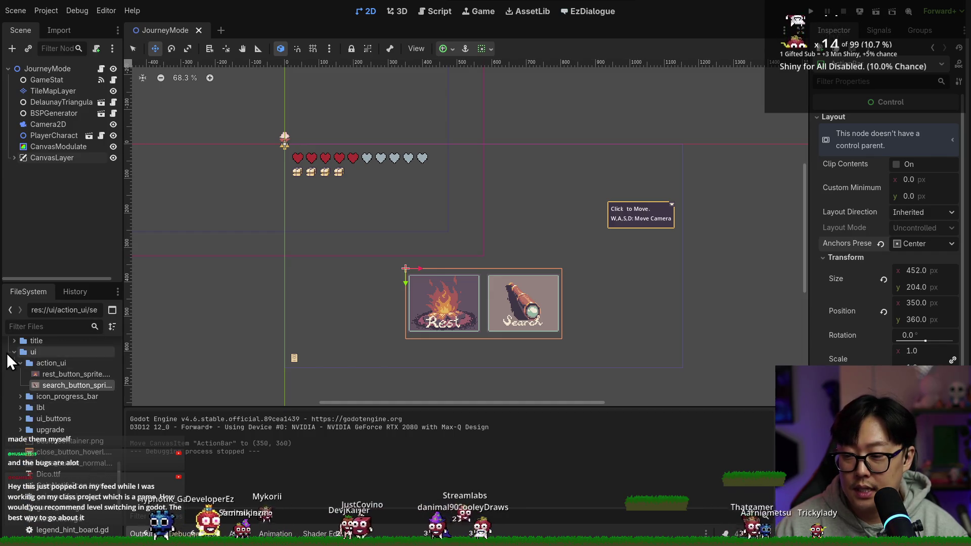
pyautogui.scroll(-10, 7, 353)
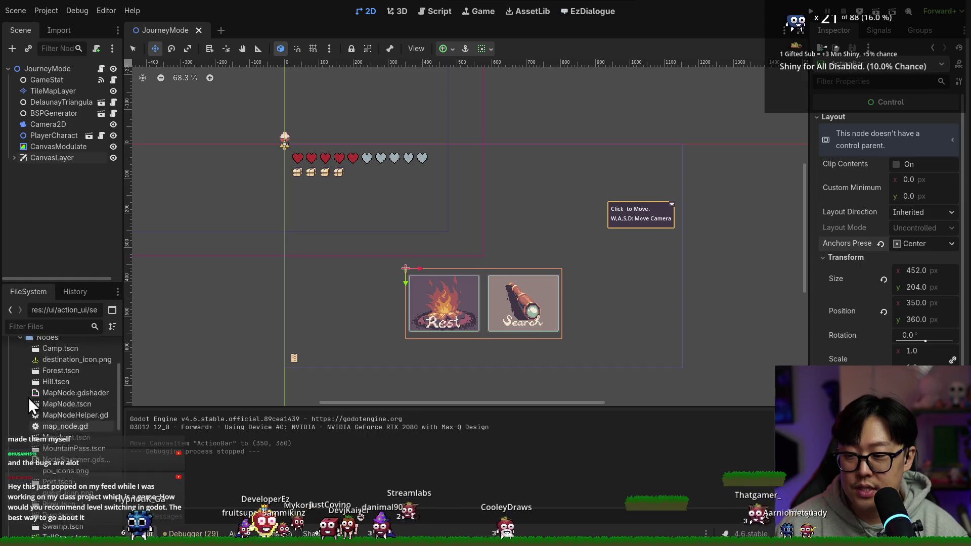
pyautogui.scroll(15, 28, 398)
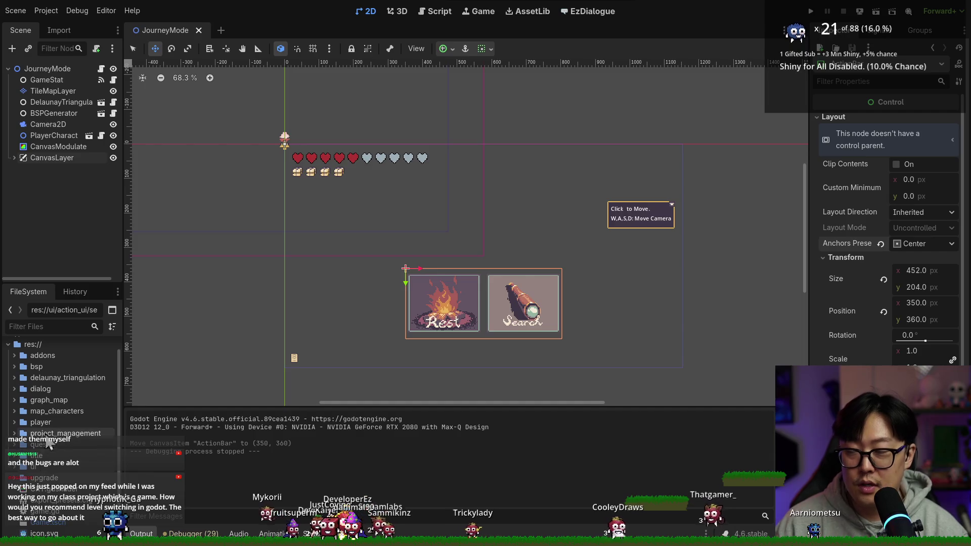
pyautogui.doubleClick(68, 522)
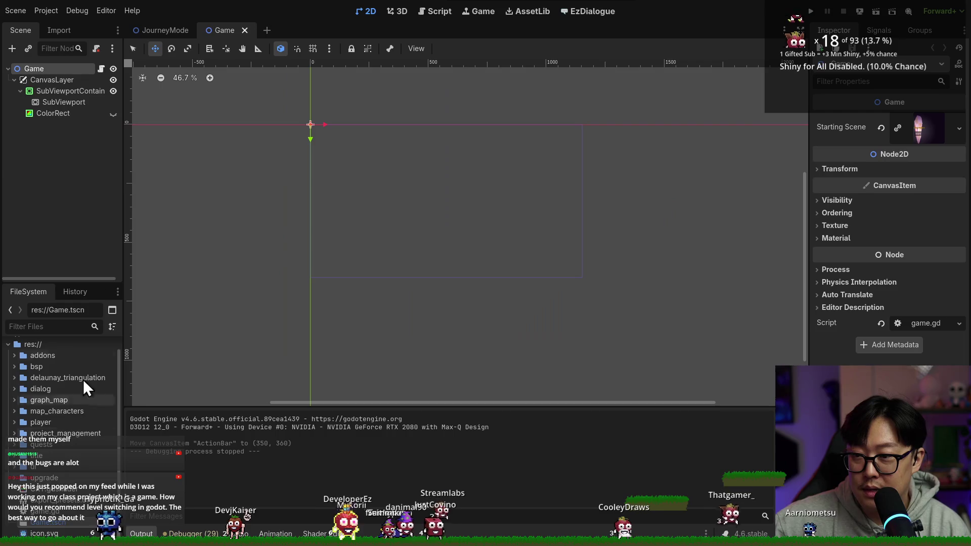
pyautogui.click(101, 69)
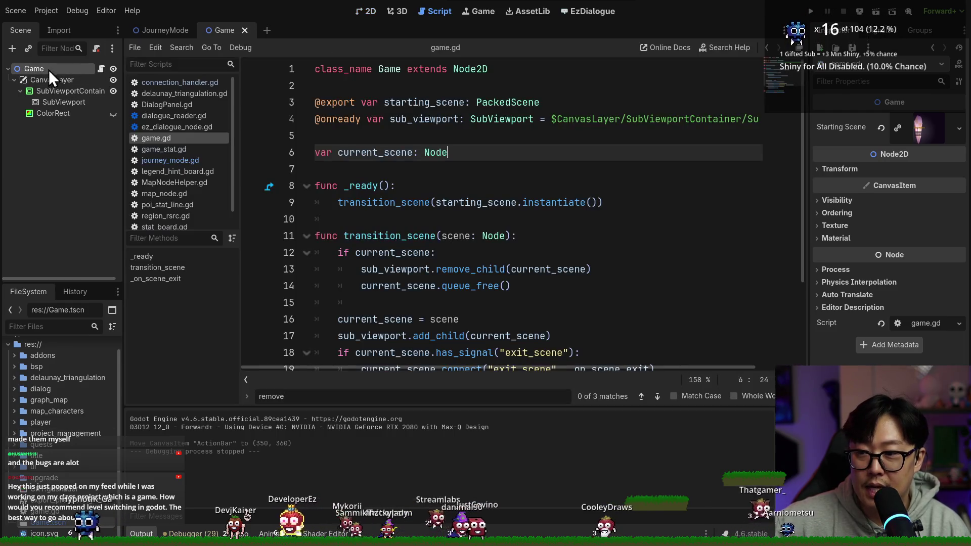
pyautogui.scroll(-3, 376, 204)
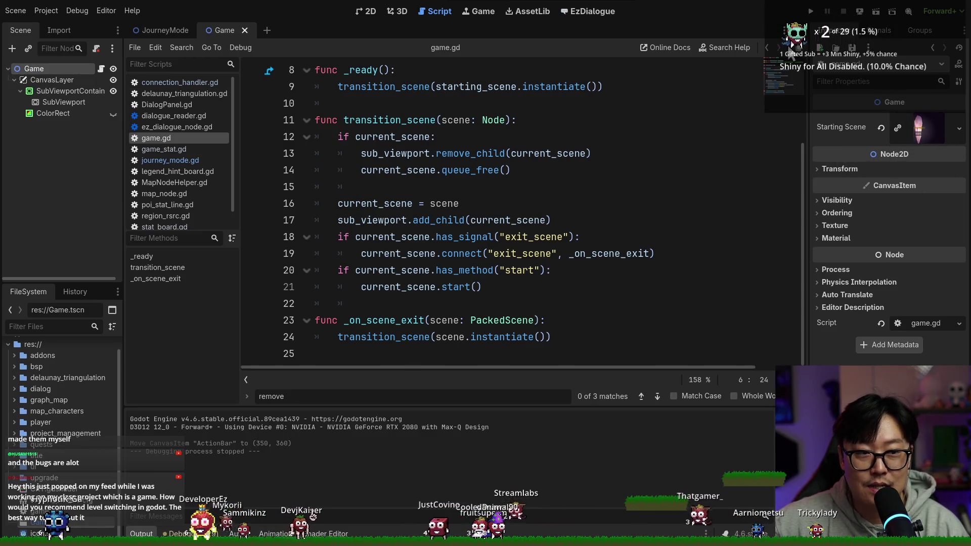
pyautogui.scroll(3, 641, 218)
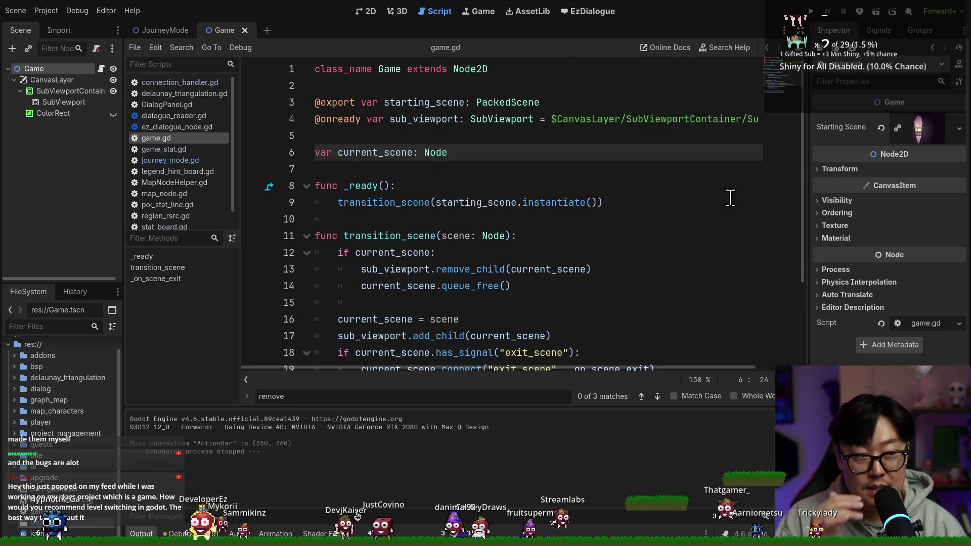
pyautogui.click(357, 203)
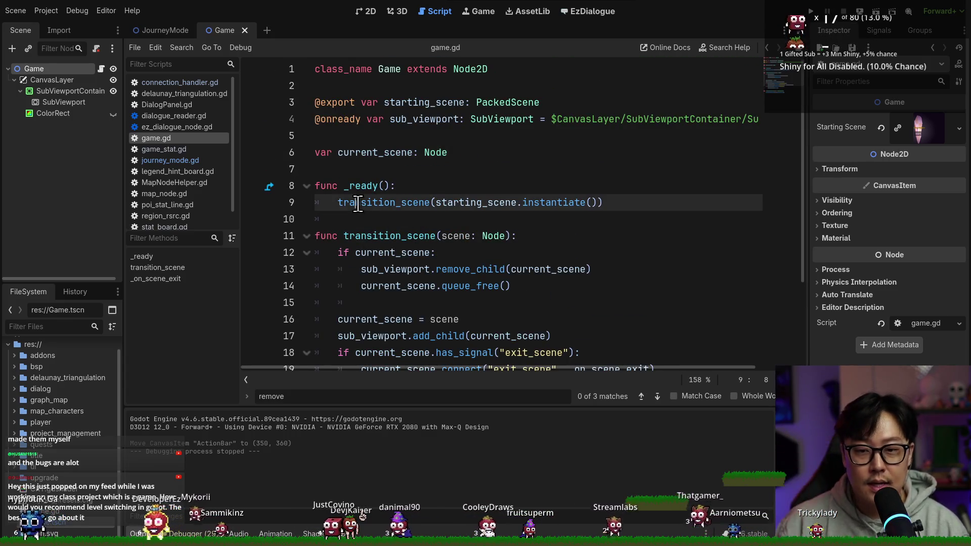
pyautogui.doubleClick(358, 202)
pyautogui.scroll(-1, 358, 203)
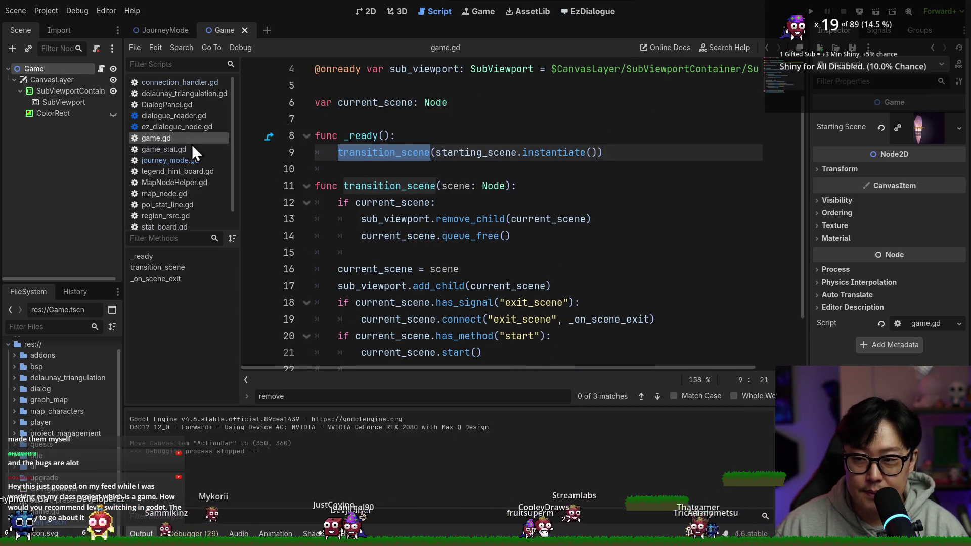
pyautogui.scroll(-1, 399, 191)
pyautogui.doubleClick(374, 137)
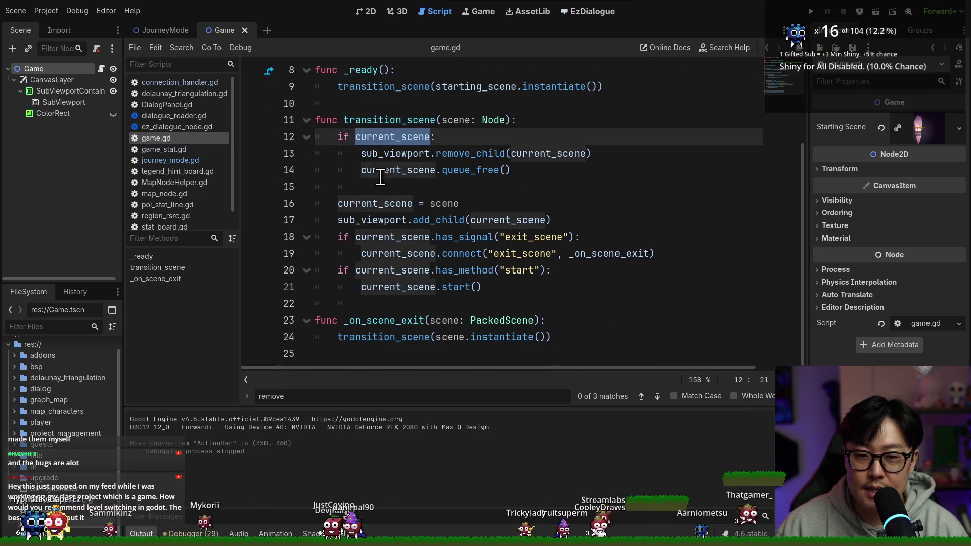
pyautogui.click(380, 172)
pyautogui.moveTo(361, 153); pyautogui.dragTo(492, 157)
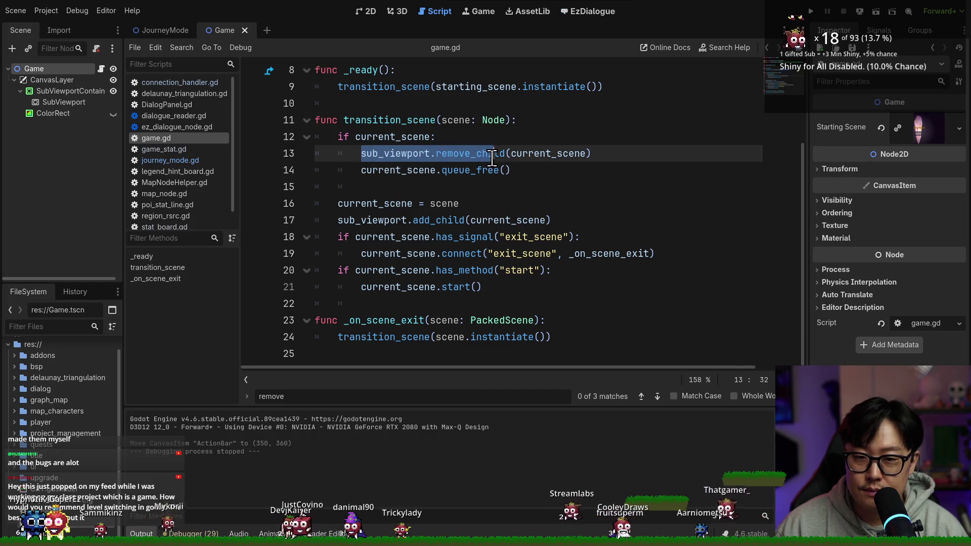
pyautogui.click(45, 78)
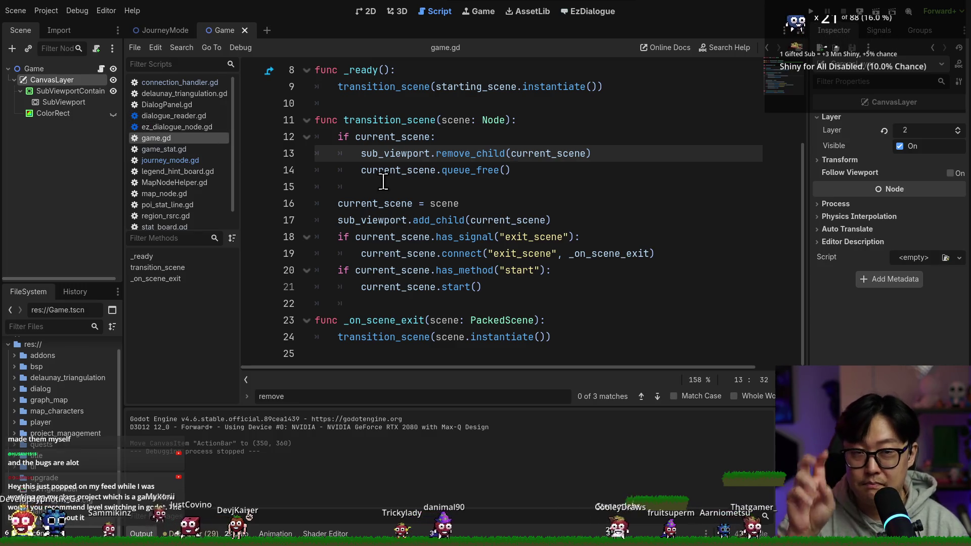
pyautogui.moveTo(479, 159)
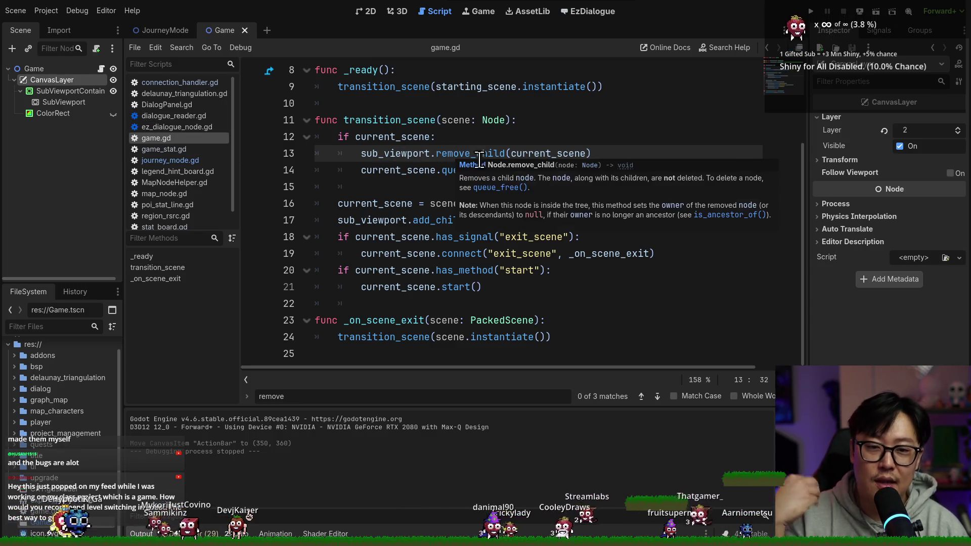
pyautogui.moveTo(360, 153); pyautogui.dragTo(478, 208)
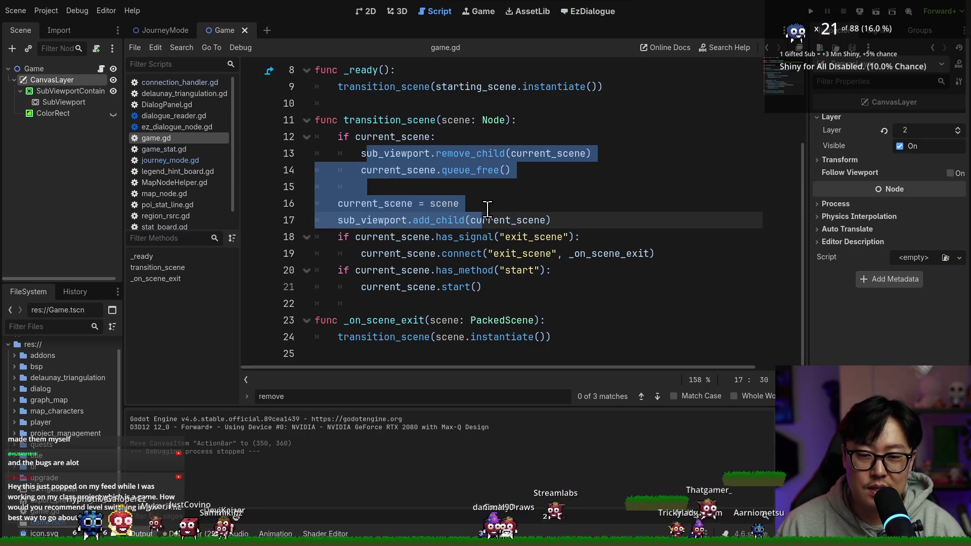
pyautogui.click(527, 288)
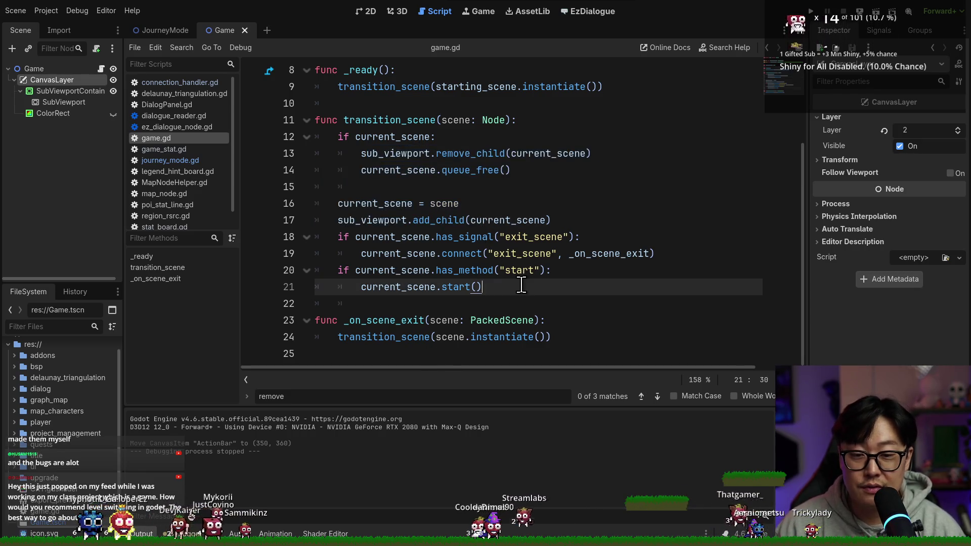
# - Add a get_tree().change_scene_to_node() call on line 23 and open its SceneTree documentation
pyautogui.press('Return')
pyautogui.press('Return')
pyautogui.write('get_tree().sc')
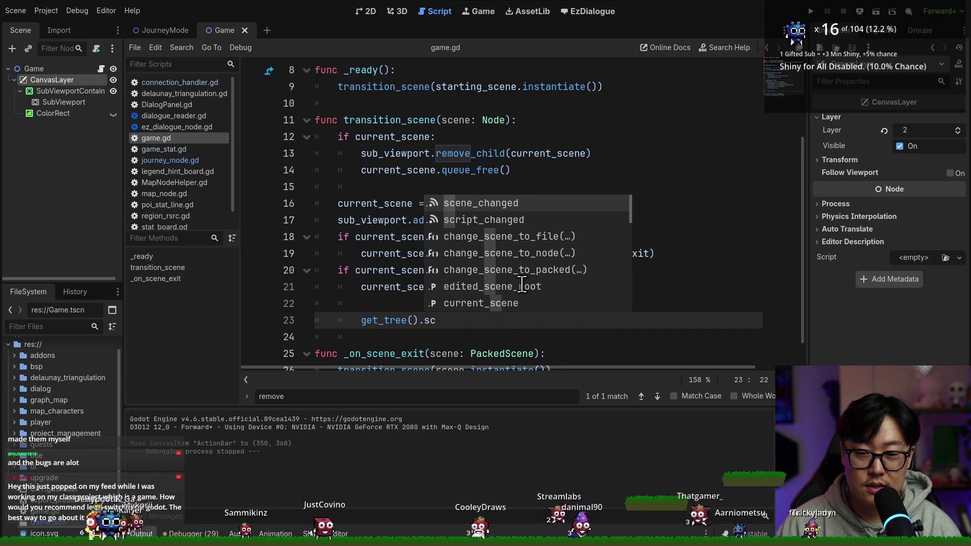
pyautogui.scroll(1, 501, 279)
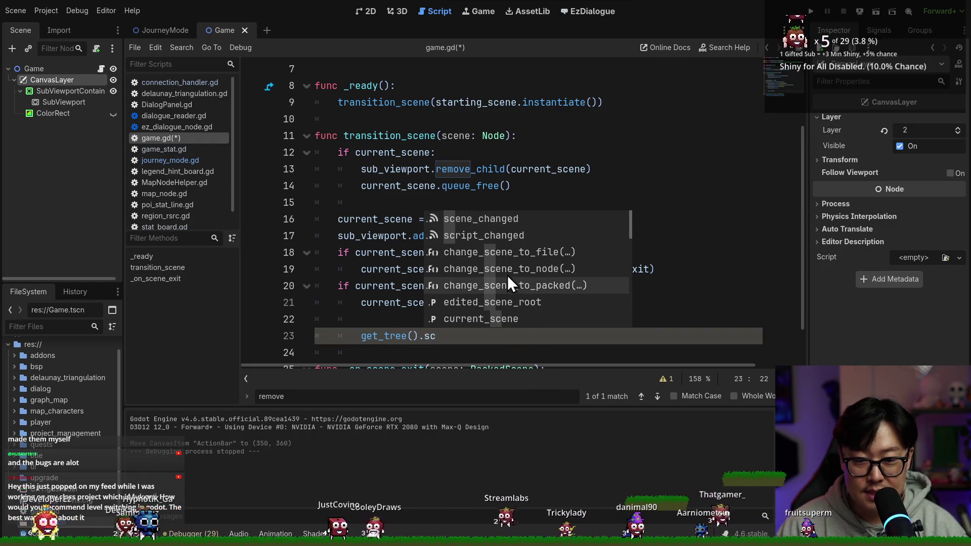
pyautogui.click(511, 275)
pyautogui.keyDown('ctrl'); pyautogui.click(456, 335); pyautogui.keyUp('ctrl')
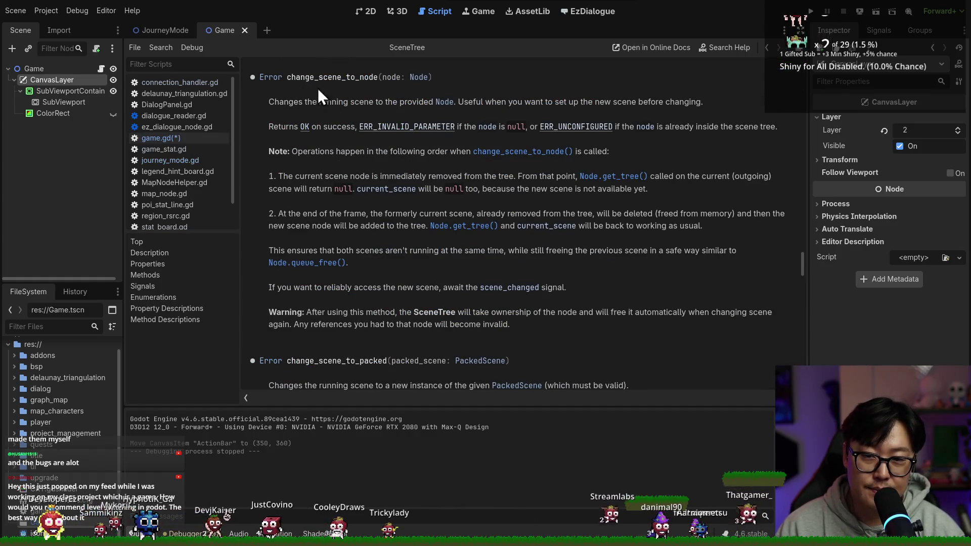
pyautogui.hotkey('alt', 'Left')
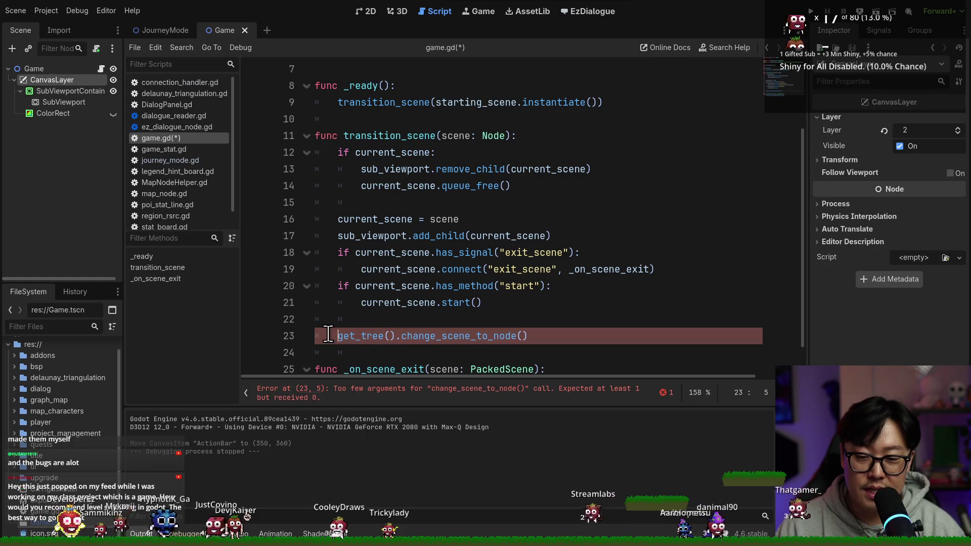
# - Consult the change_scene_to_node documentation twice more, returning to game.gd each time
pyautogui.click(443, 335)
pyautogui.press('Right')
pyautogui.press('Right')
pyautogui.press('Right')
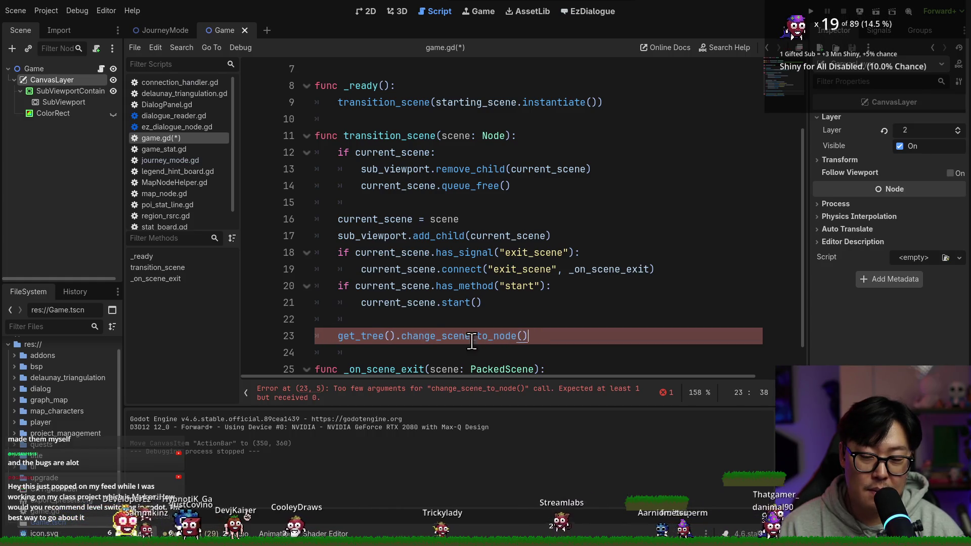
pyautogui.keyDown('ctrl'); pyautogui.click(457, 336); pyautogui.keyUp('ctrl')
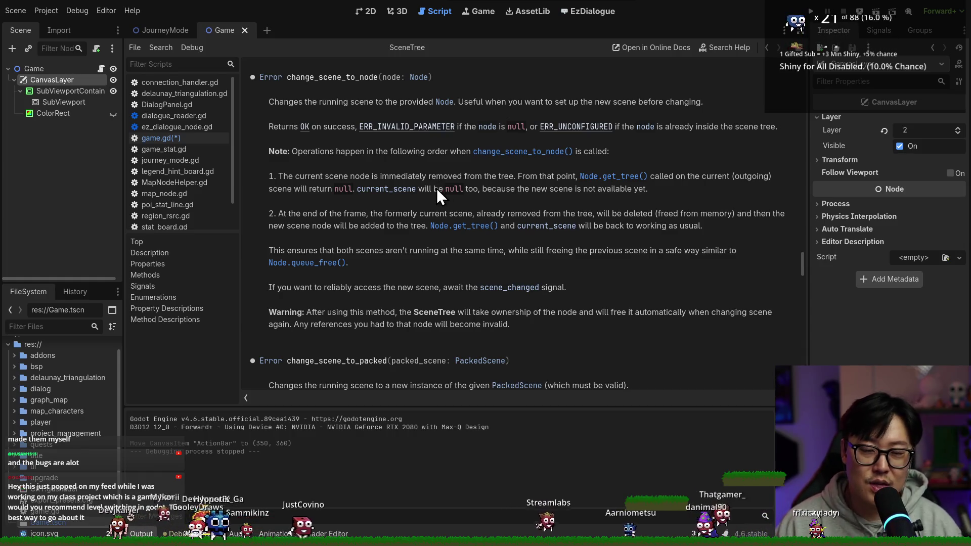
pyautogui.hotkey('alt', 'Left')
pyautogui.tripleClick(423, 336)
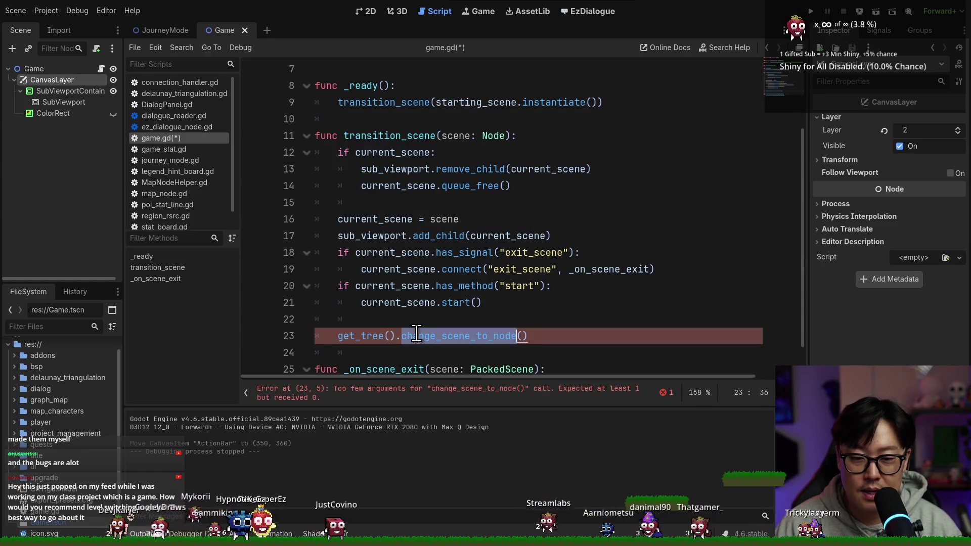
pyautogui.keyDown('ctrl'); pyautogui.click(453, 336); pyautogui.keyUp('ctrl')
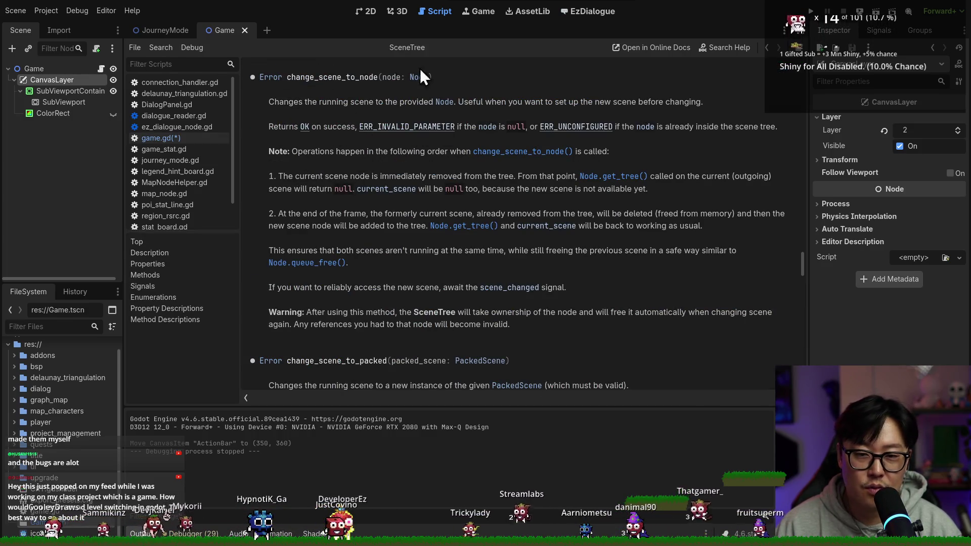
pyautogui.hotkey('alt', 'Left')
# - Delete the trial change_scene_to_node line from transition_scene and save game.gd
pyautogui.click(382, 318)
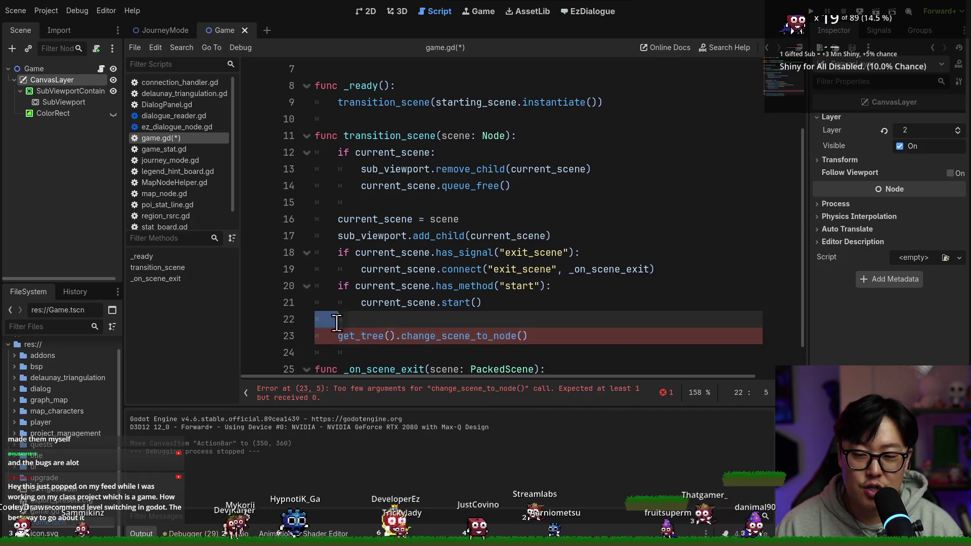
pyautogui.click(471, 335)
pyautogui.tripleClick(471, 336)
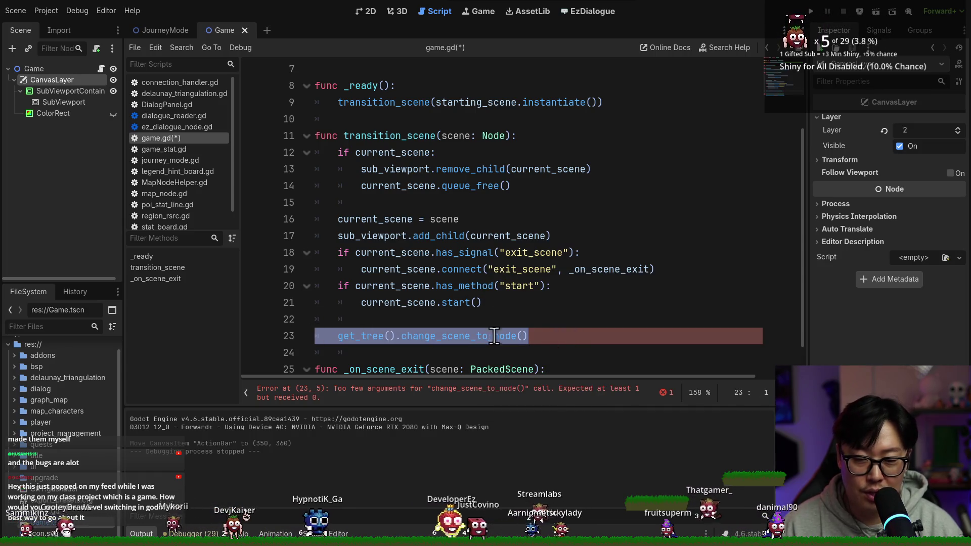
pyautogui.moveTo(528, 336); pyautogui.dragTo(386, 318)
pyautogui.press('BackSpace')
pyautogui.hotkey('ctrl', 's')
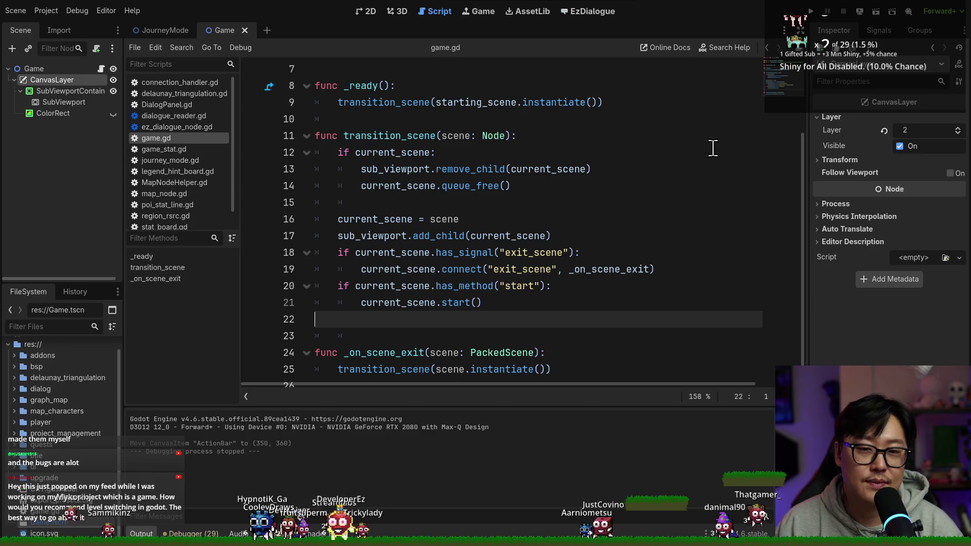
# - Run the game from the editor to reach the Cartographer title screen
pyautogui.click(810, 11)
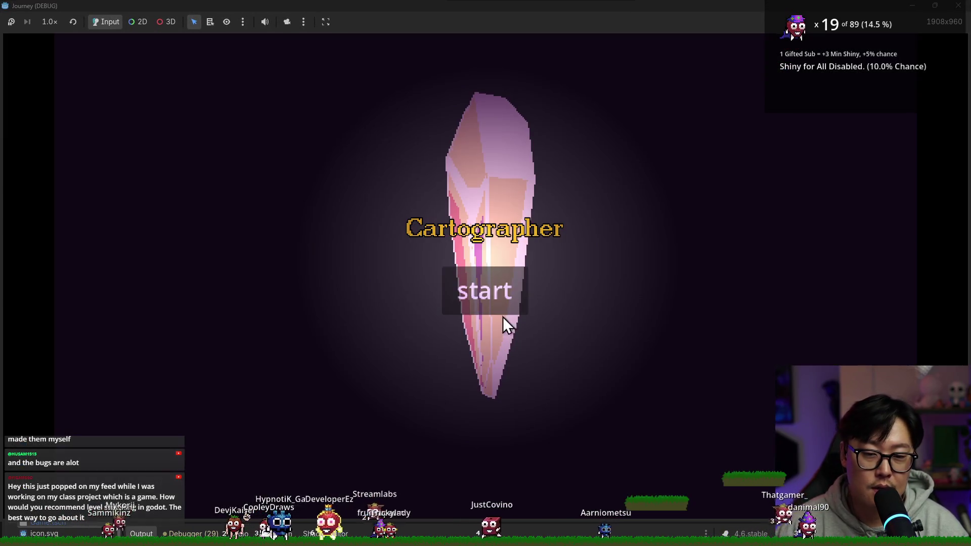
pyautogui.press('Return')
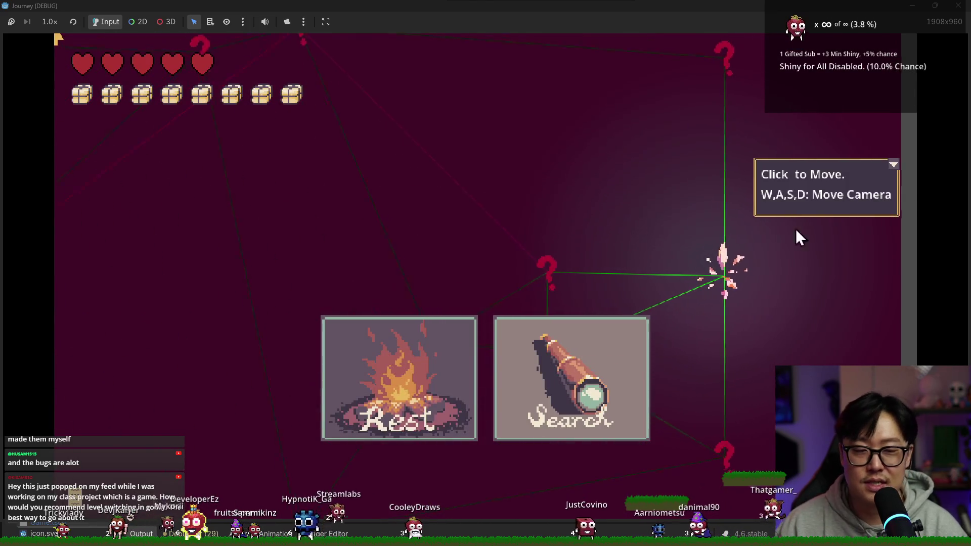
pyautogui.click(892, 167)
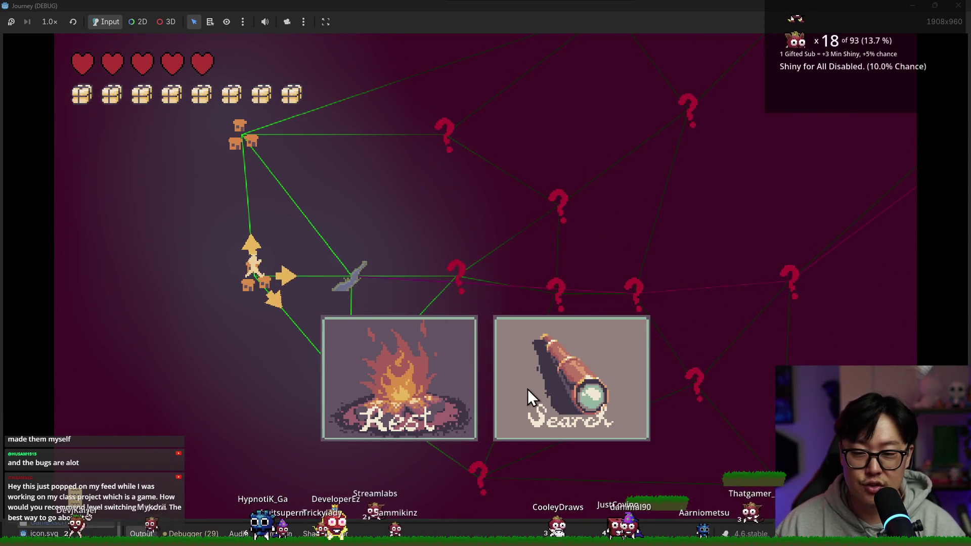
pyautogui.scroll(-2, 523, 400)
pyautogui.scroll(2, 400, 382)
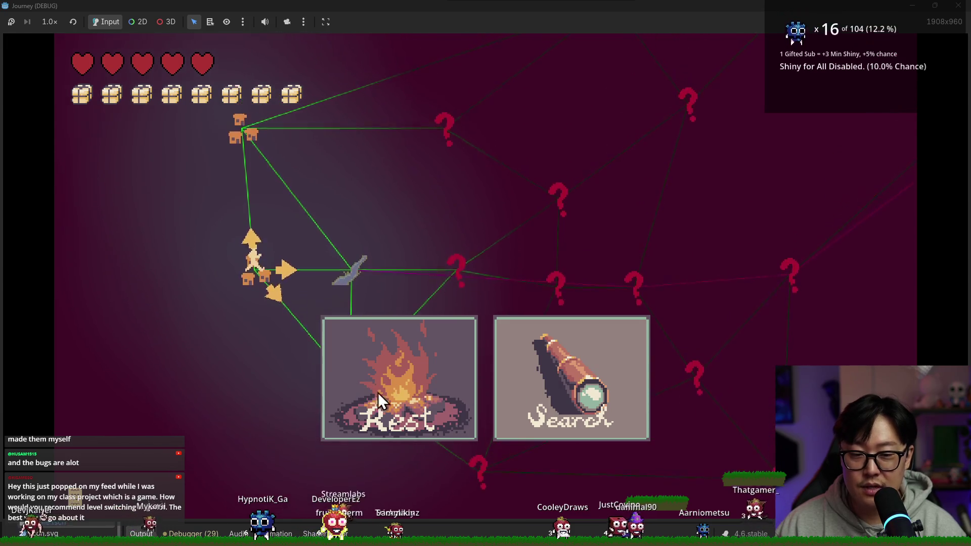
pyautogui.scroll(-3, 448, 359)
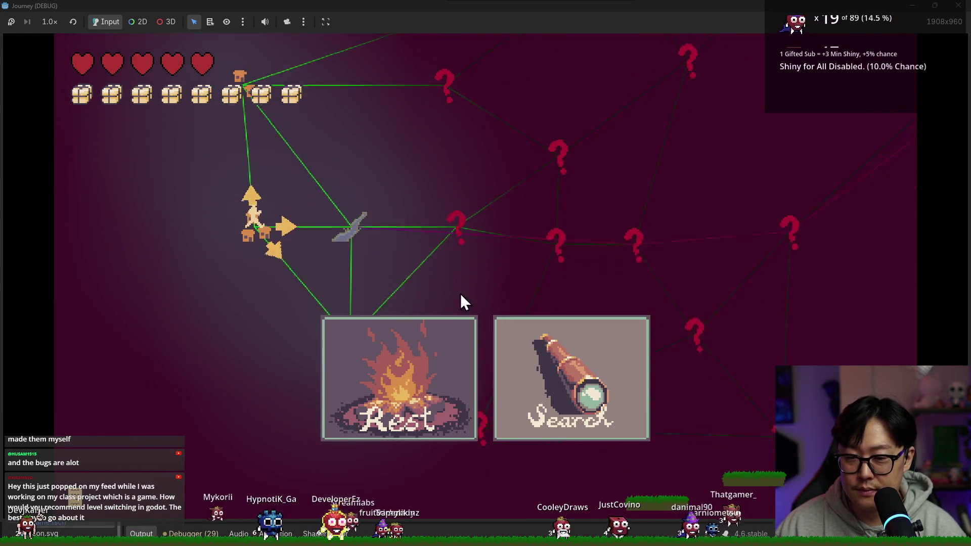
pyautogui.scroll(1, 454, 244)
pyautogui.scroll(-3, 342, 253)
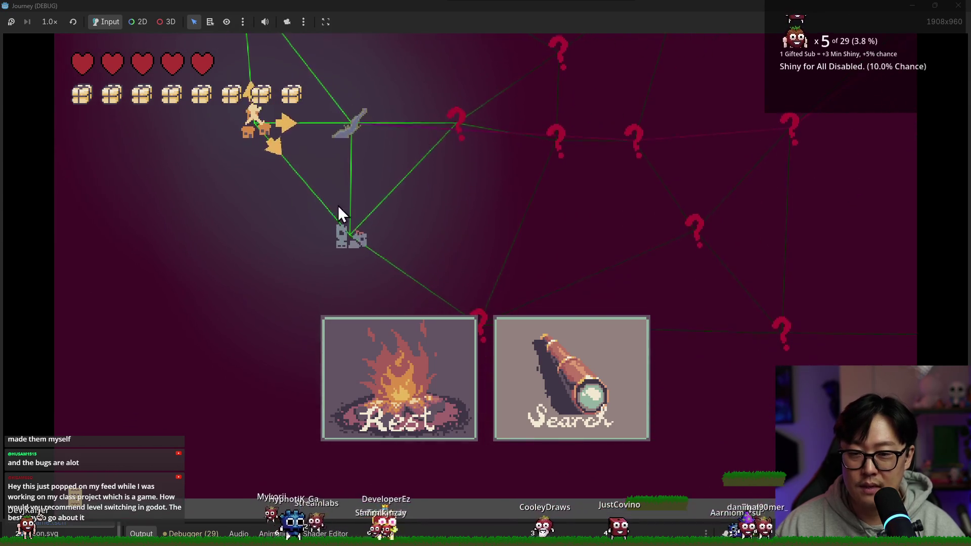
pyautogui.scroll(2, 438, 386)
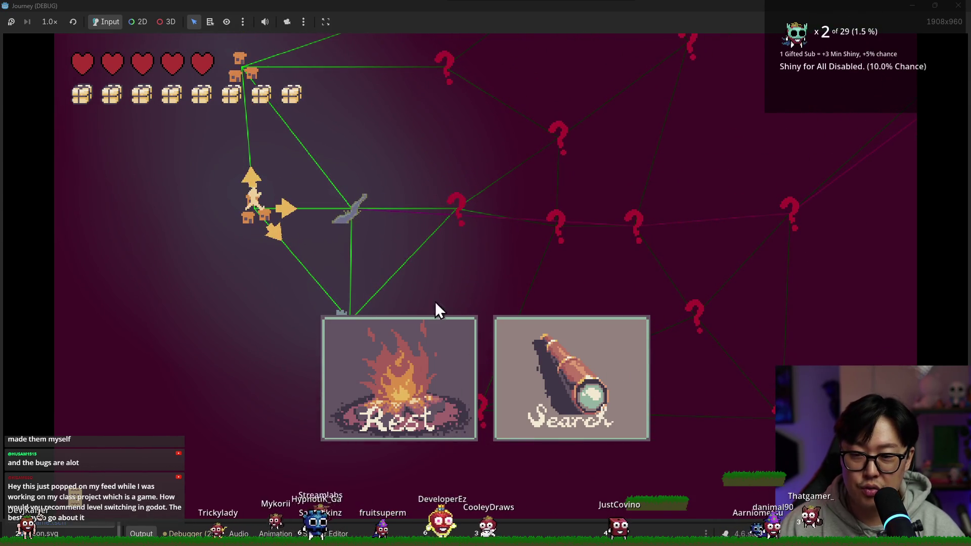
pyautogui.scroll(3, 547, 442)
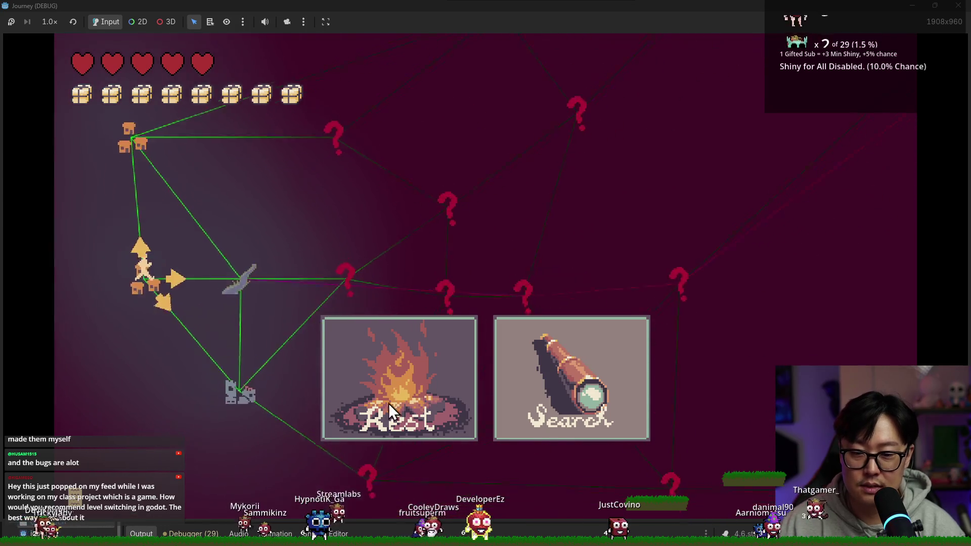
pyautogui.scroll(-3, 404, 339)
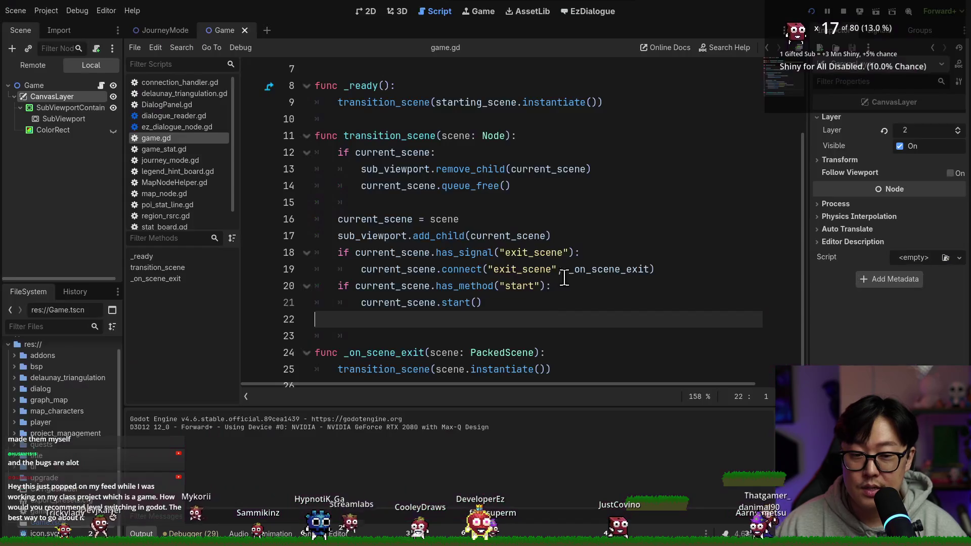
pyautogui.click(521, 221)
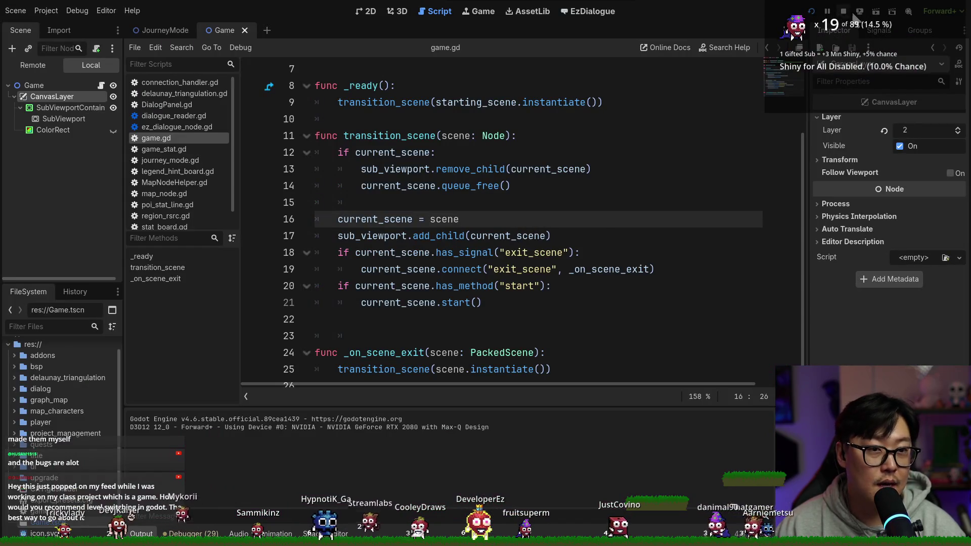
# - Stop the debugging session, put the caret on line 13 of game.gd, and open the window switcher
pyautogui.click(843, 11)
pyautogui.click(396, 170)
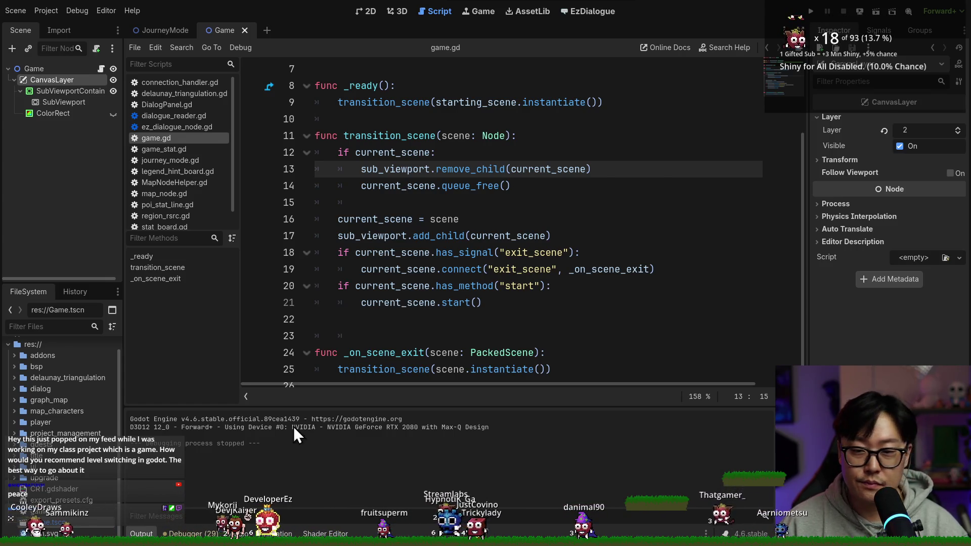
pyautogui.hotkey('alt', 'Tab')
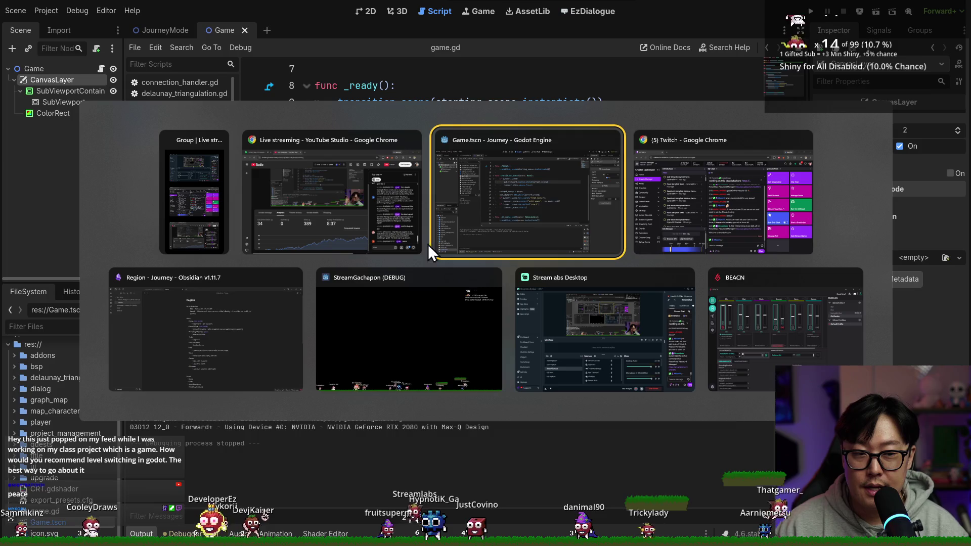
# - Bring Discord to the front and browse the #my-game-progress channel posts
pyautogui.click(727, 208)
pyautogui.hotkey('alt', 'Tab')
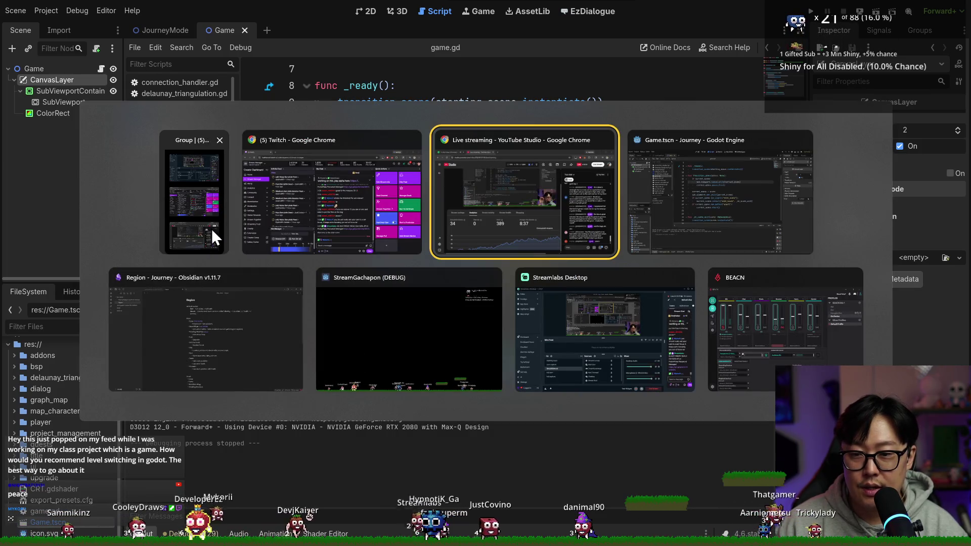
pyautogui.press('Escape')
pyautogui.press('super')
pyautogui.press('Escape')
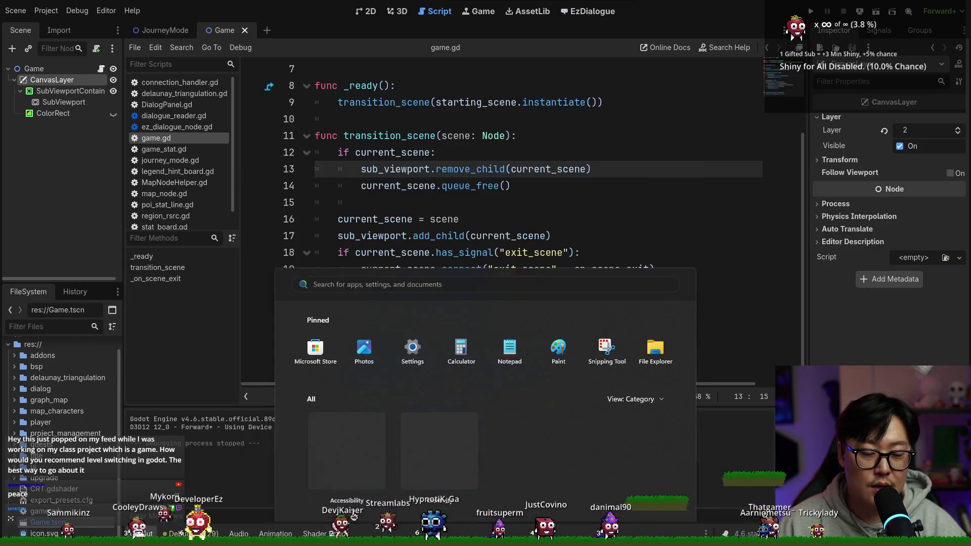
pyautogui.hotkey('alt', 'Tab')
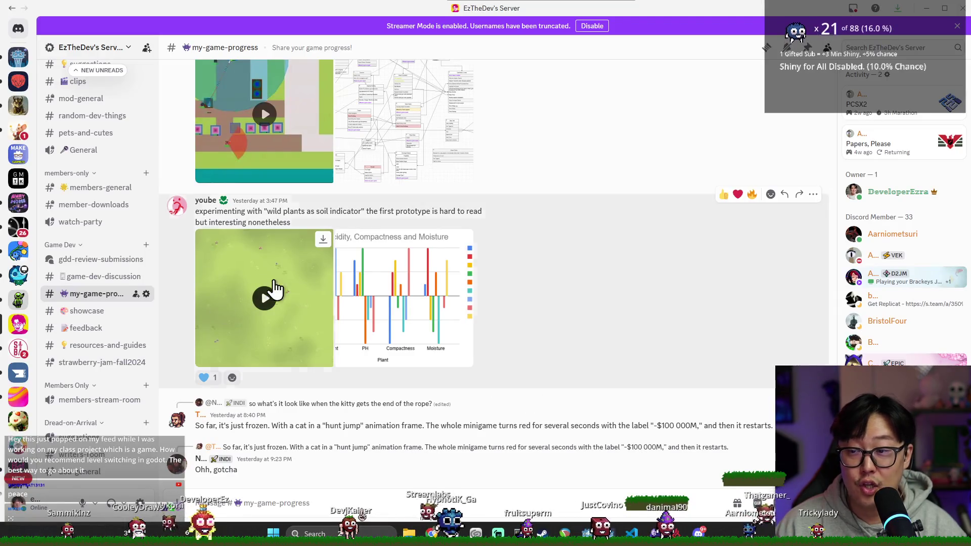
pyautogui.scroll(5, 602, 365)
pyautogui.scroll(-5, 598, 364)
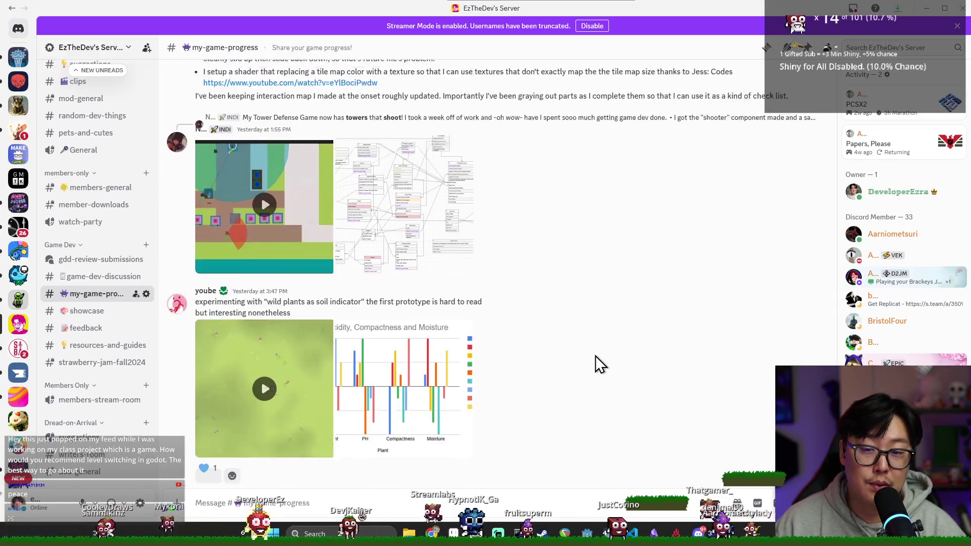